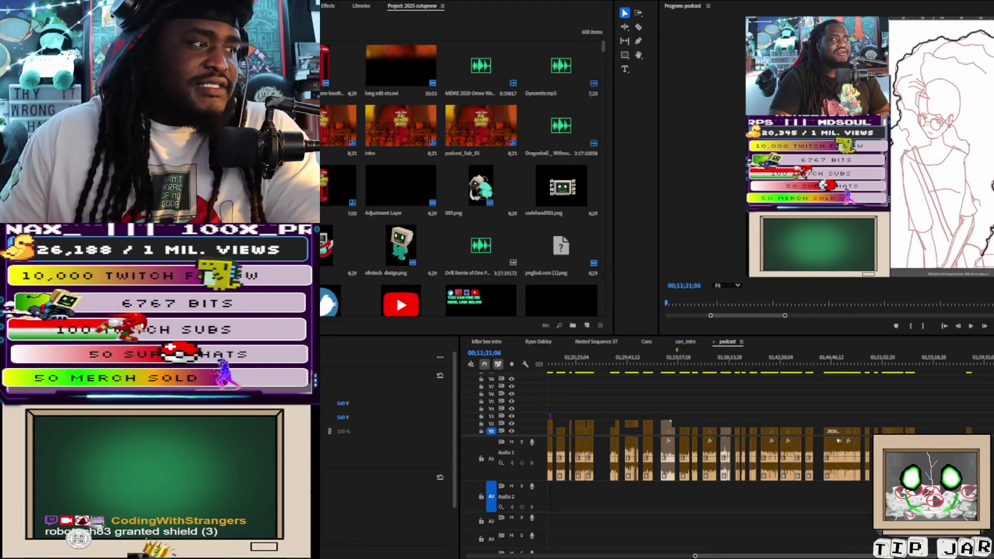
Step: Marquee-select and then deselect the two V2 clips, and jump the playhead to the sequence end
drag(625, 410, 646, 420)
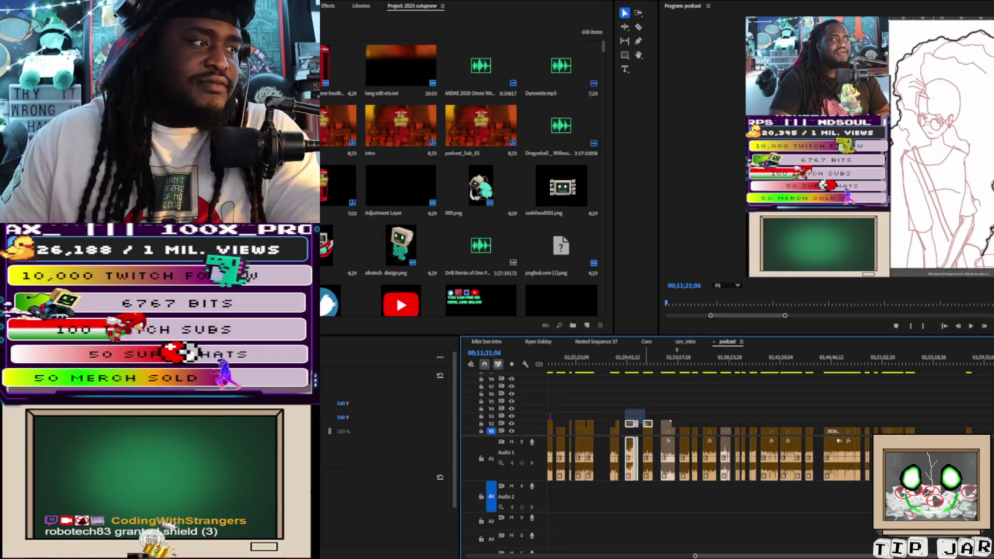
key(ctrl+shift+a)
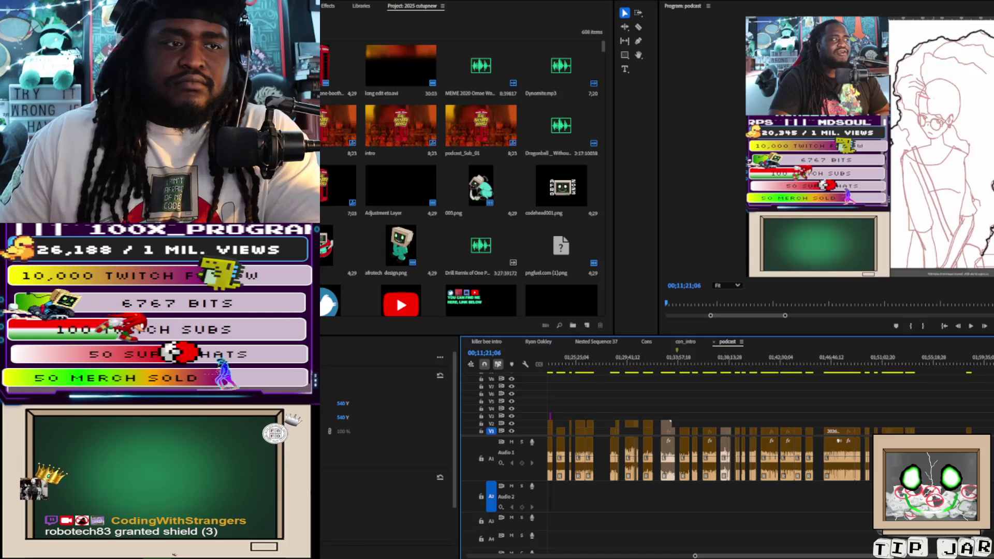
key(End)
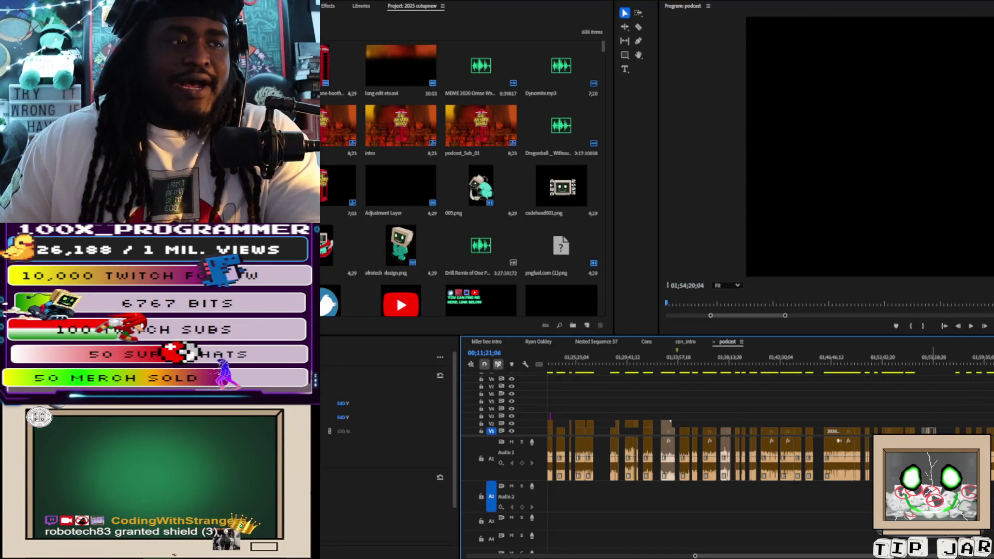
scroll(767, 450, down, 3)
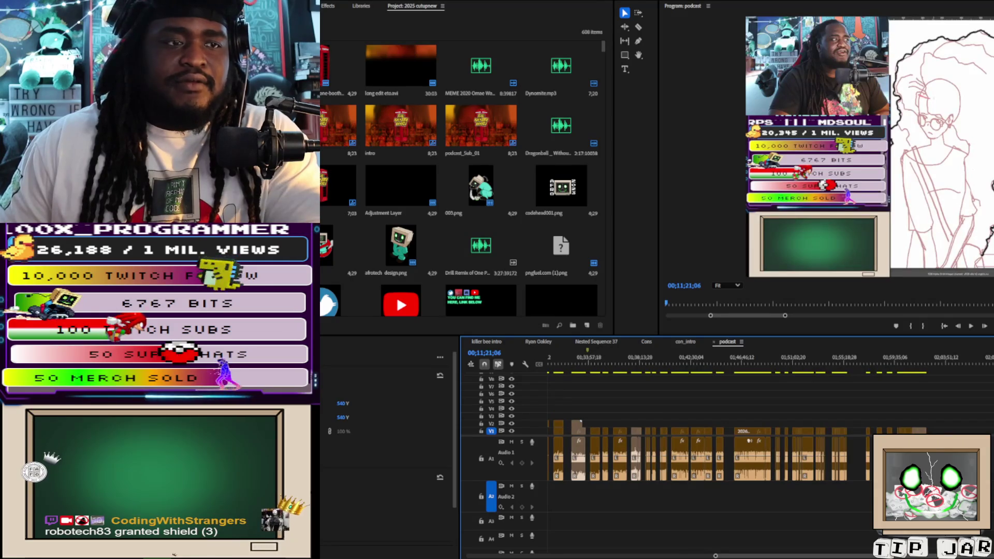
Step: Trim the V1/A1 edit point between two late clips, then scroll the timeline back toward the start
drag(856, 463, 857, 460)
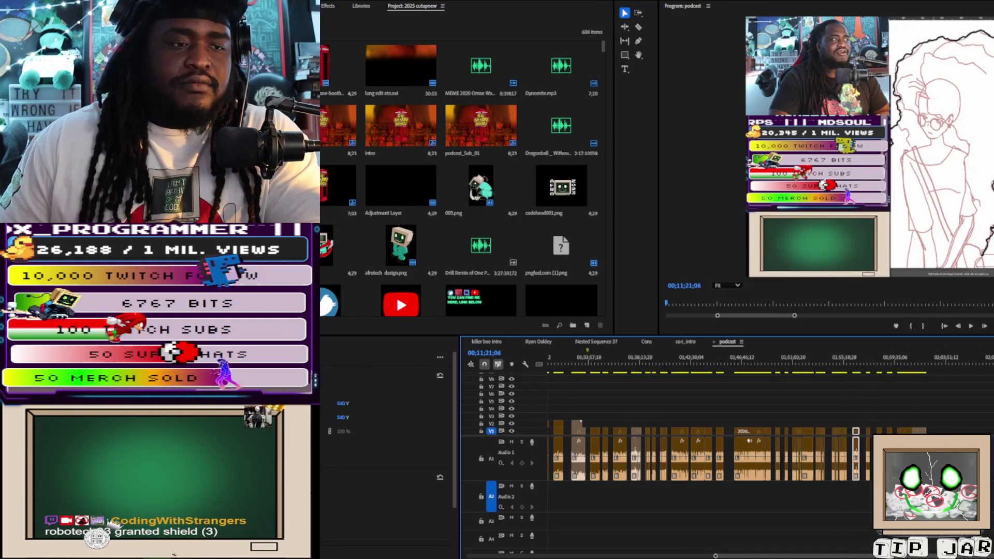
scroll(856, 450, up, 10)
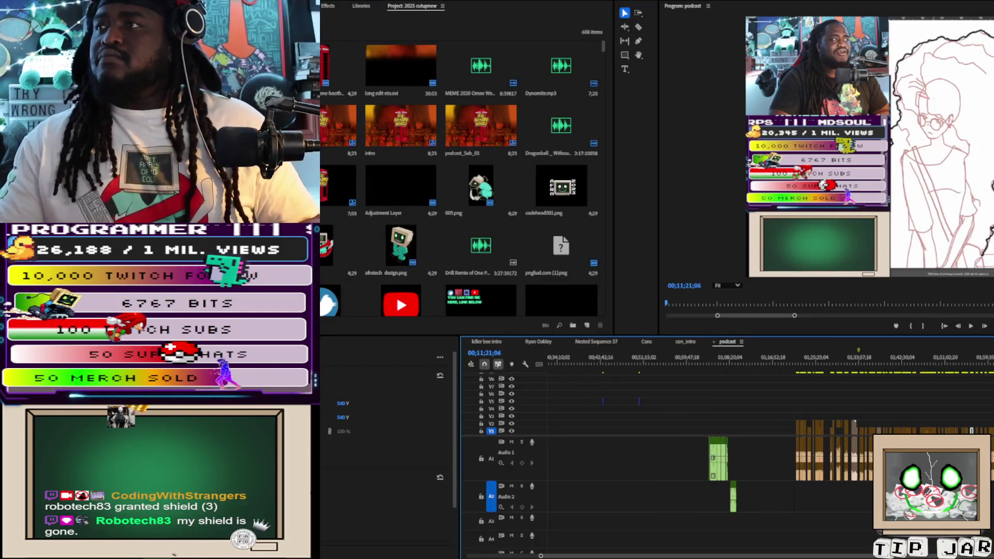
scroll(855, 451, up, 5)
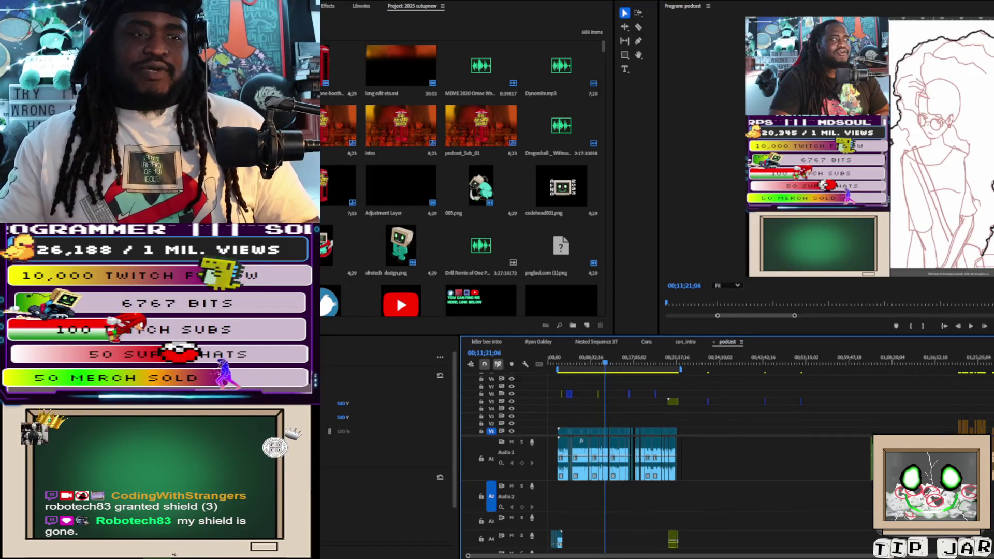
scroll(725, 450, down, 10)
scroll(724, 450, up, 5)
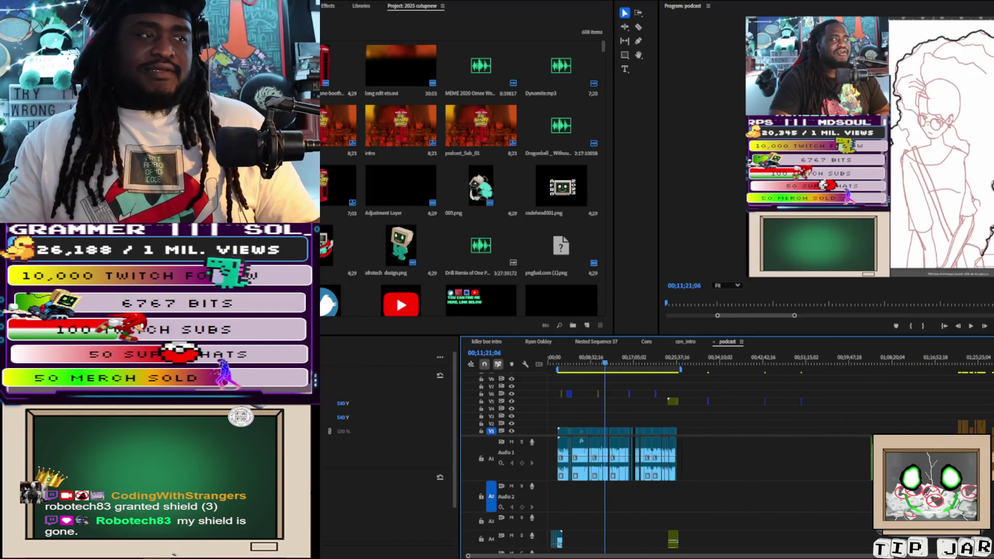
scroll(862, 452, down, 3)
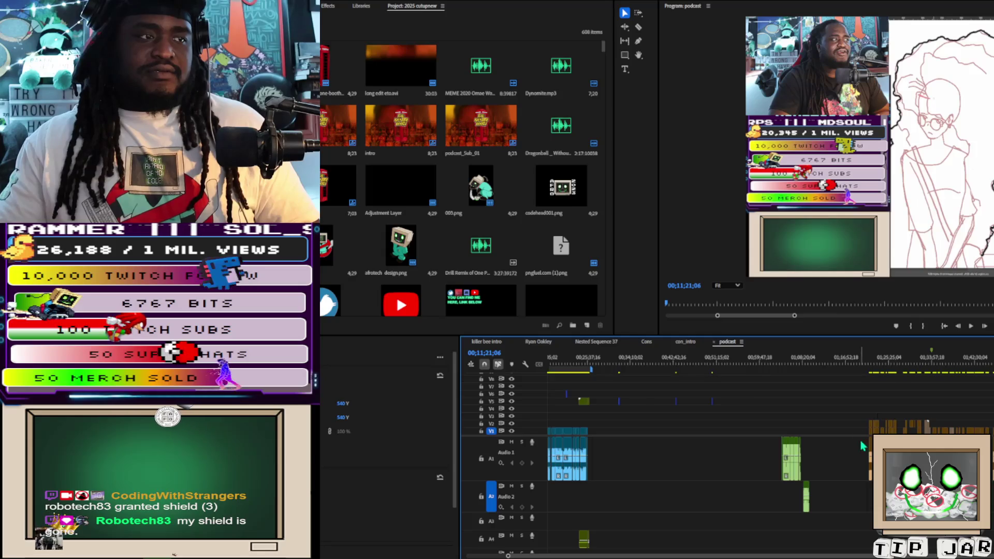
scroll(862, 466, down, 1)
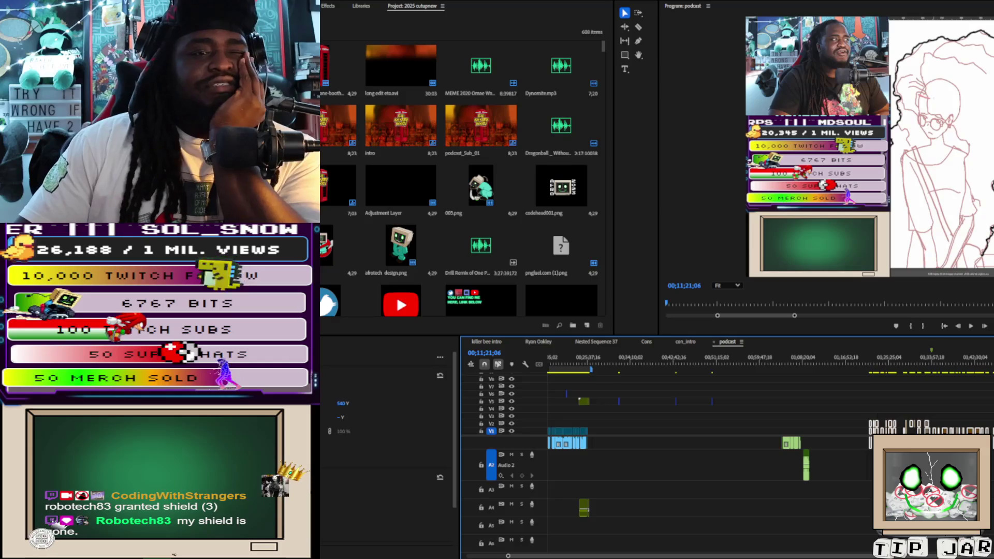
Step: Collapse all audio tracks to compact rows, then expand A1 and A2 to show their waveforms
key(shift+minus)
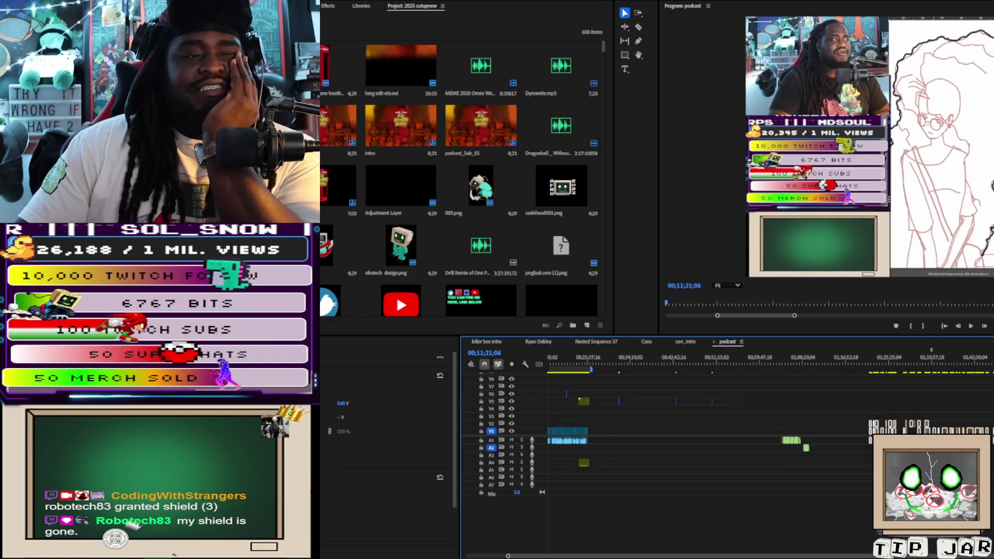
key(shift+equal)
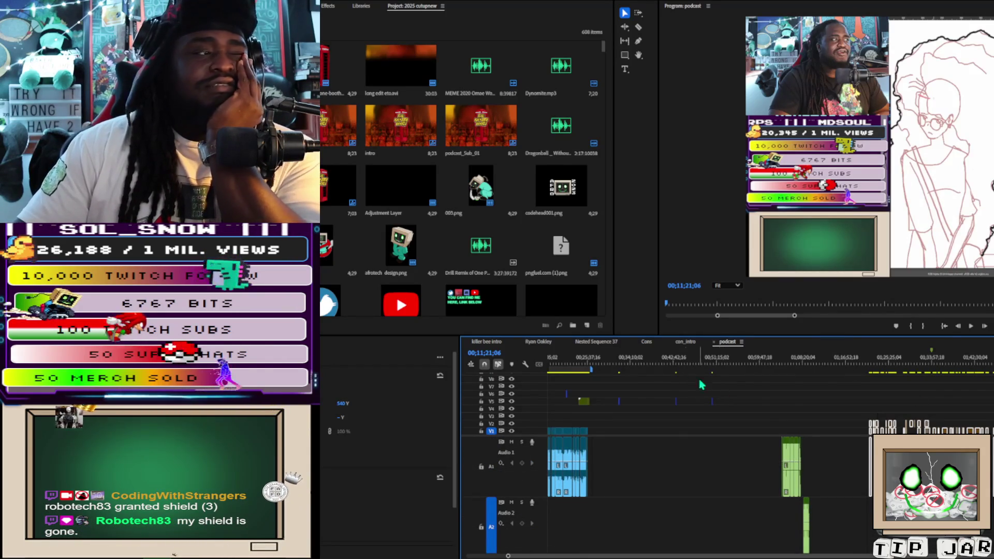
scroll(671, 432, up, 3)
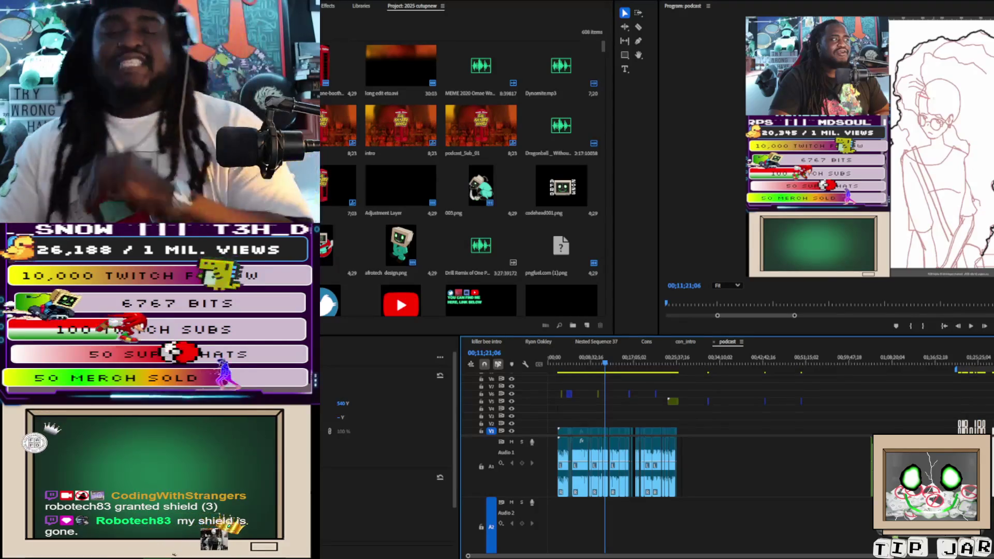
Step: Zoom the timeline around the sequence end, deselect all clips, and park the playhead at 01;21;06
key(End)
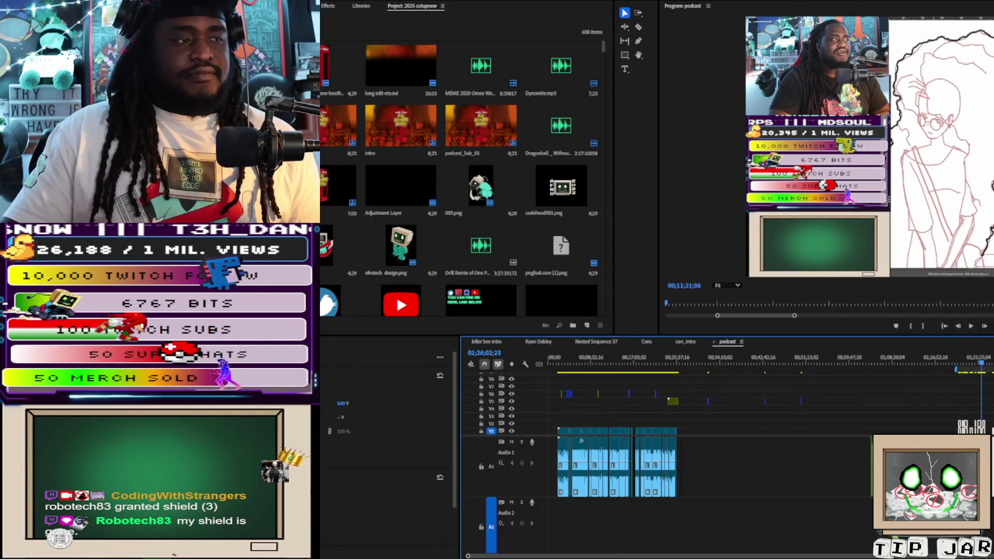
key(minus)
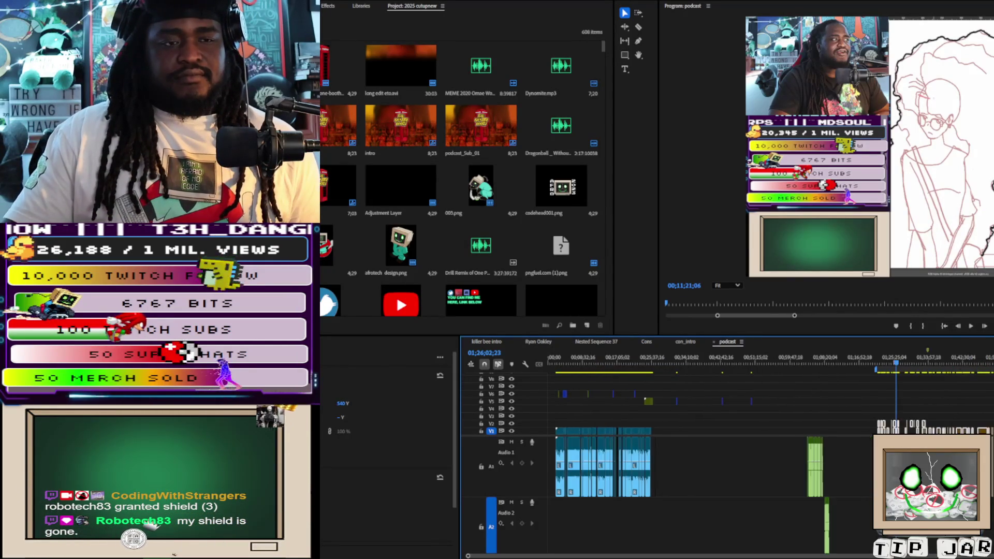
key(equal)
key(minus)
key(minus)
key(equal)
key(equal)
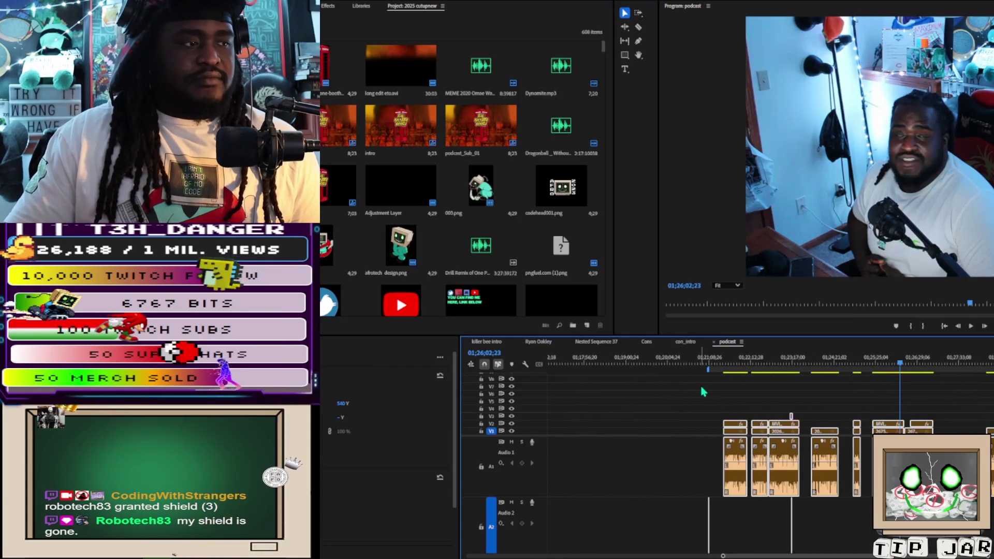
click(692, 414)
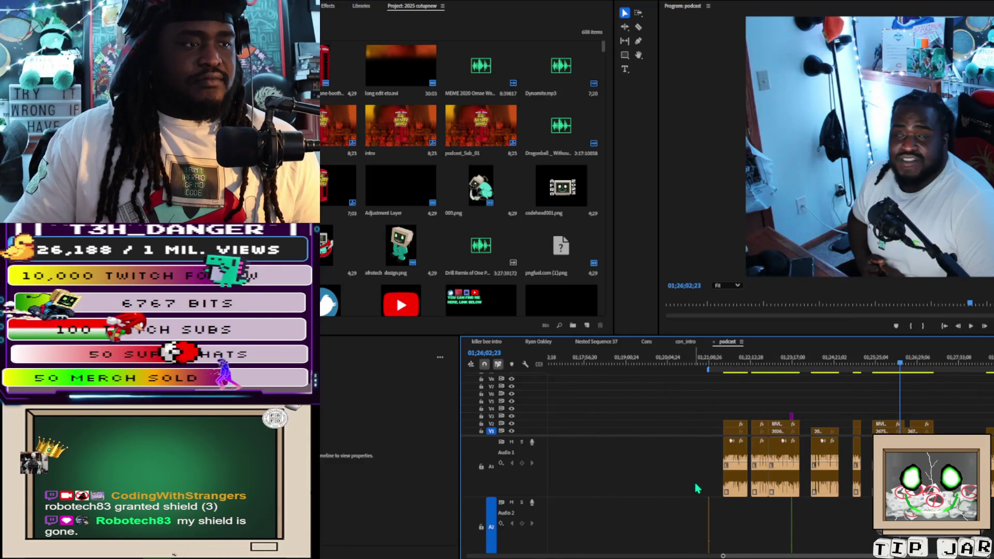
click(709, 365)
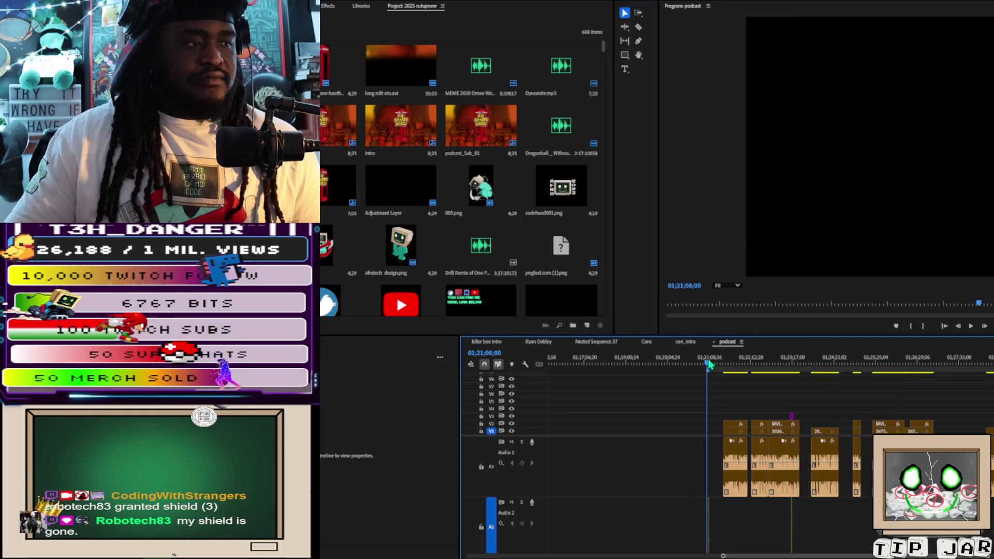
Step: Preview from 01;21;06, then play from 01;23;16 and stop at 01;23;16;21
key(space)
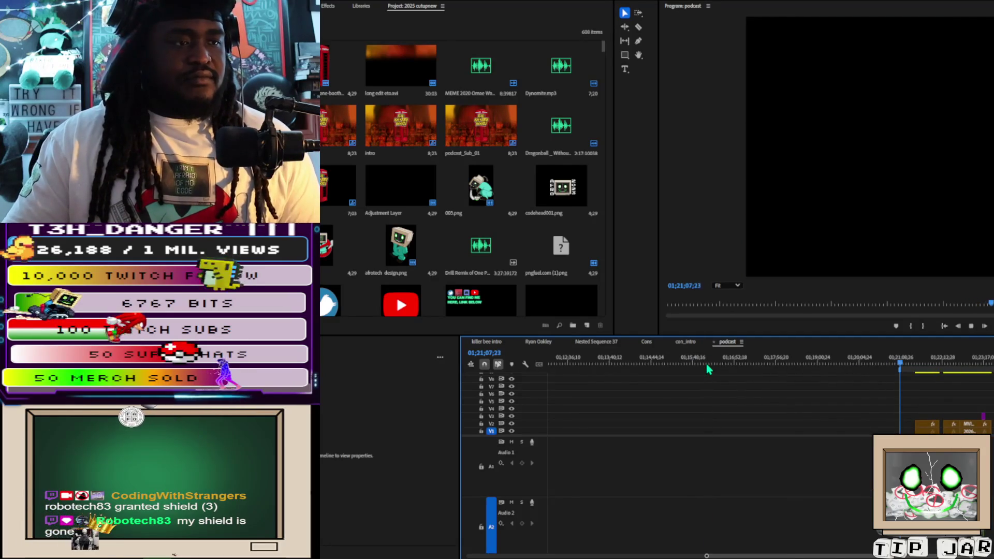
key(space)
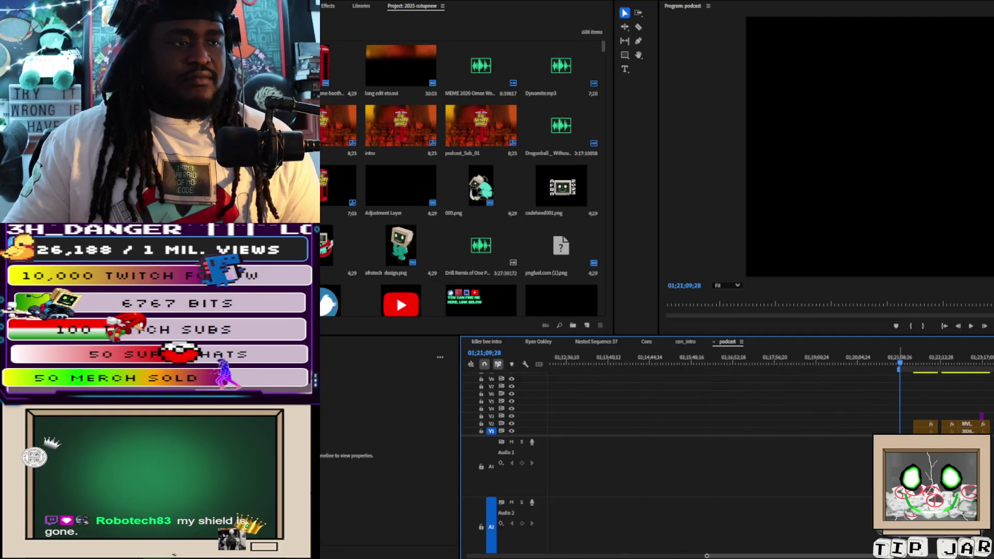
click(983, 364)
key(space)
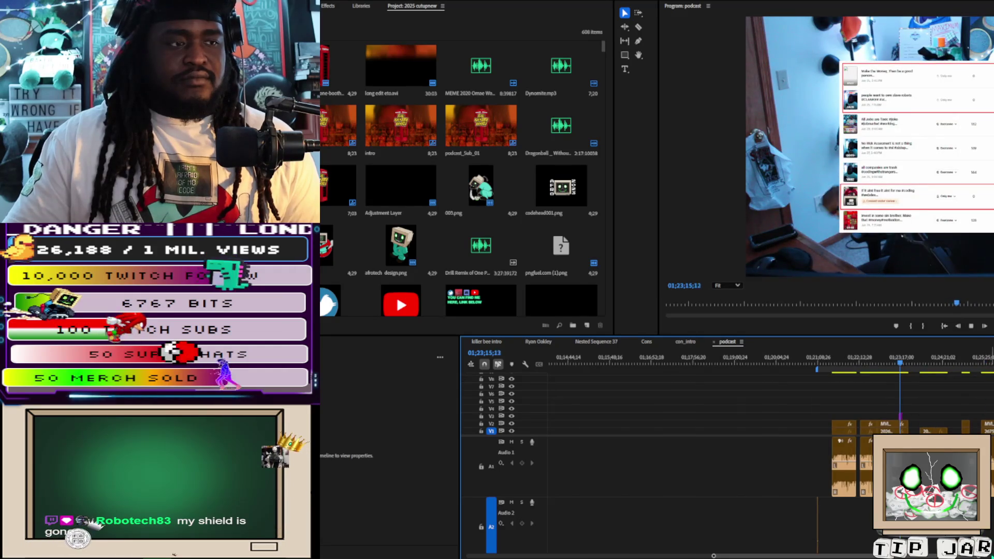
key(space)
Step: Zoom in on the waveforms and start playback from an earlier point
key(equal)
key(equal)
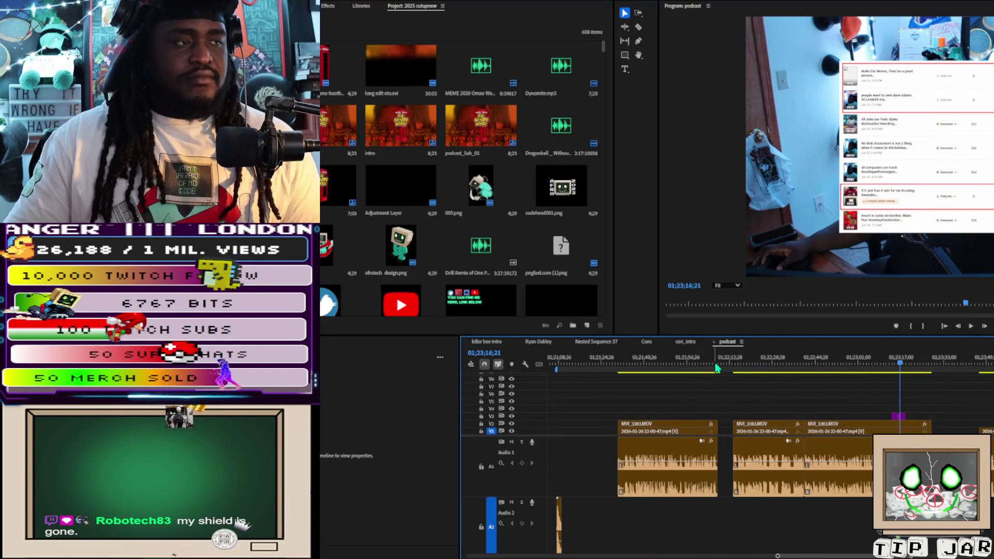
click(738, 368)
key(space)
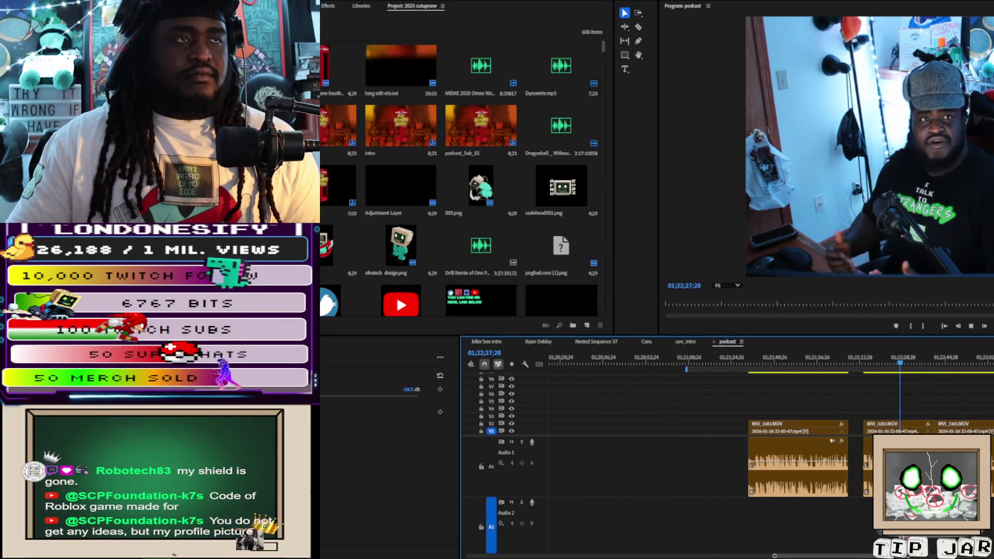
Step: Stop playback at 01;22;29;07 and step back to the previous edit, the MVI_3383.MOV clip start
key(space)
click(893, 364)
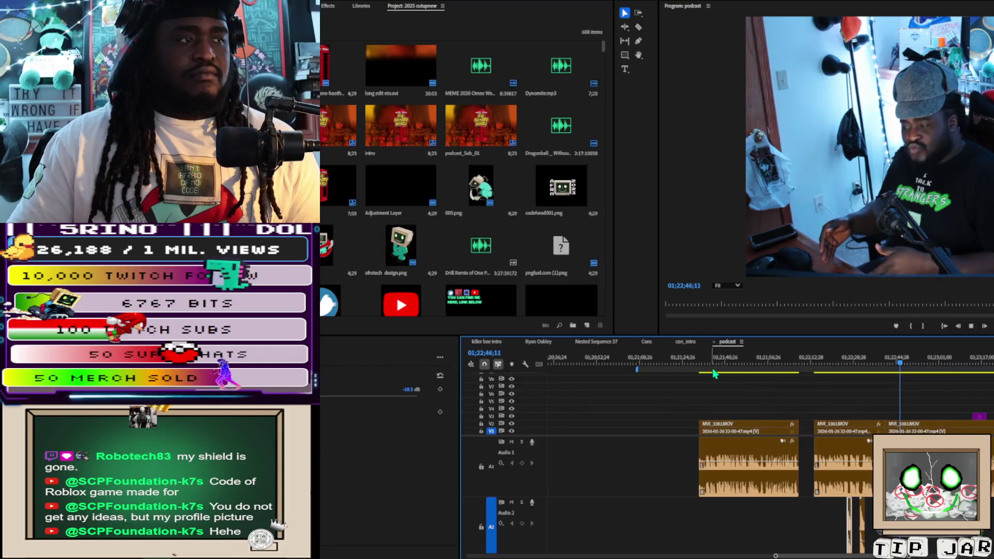
key(Up)
key(Up)
key(Up)
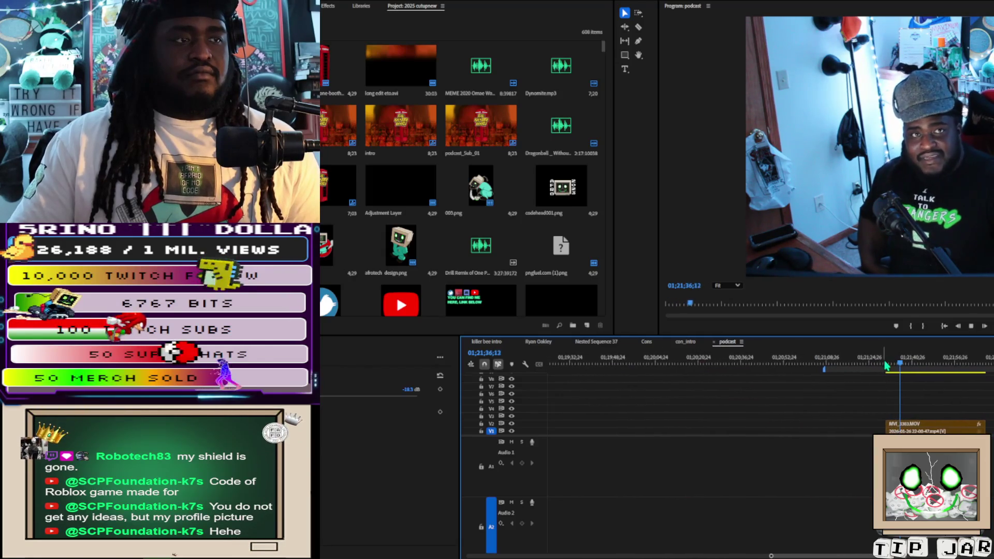
key(Up)
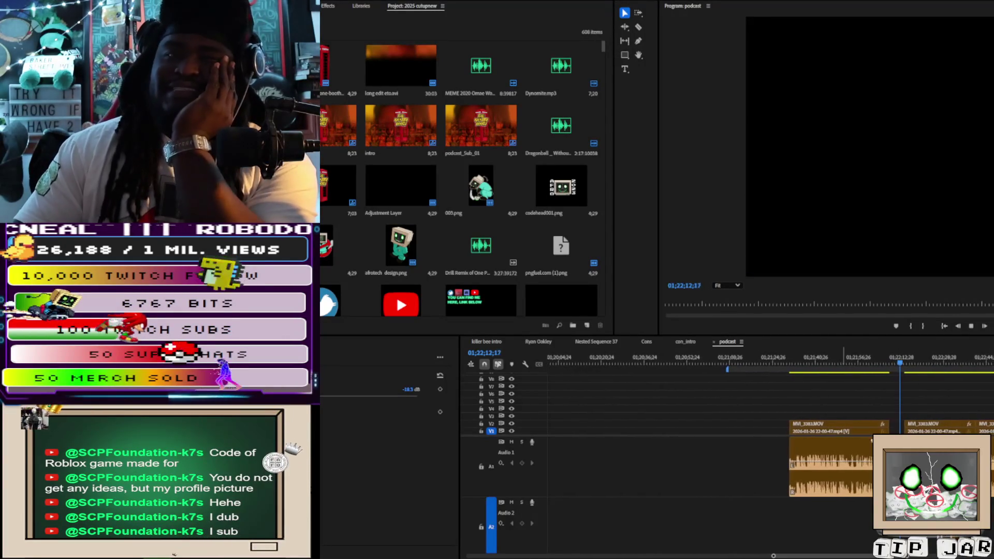
click(739, 374)
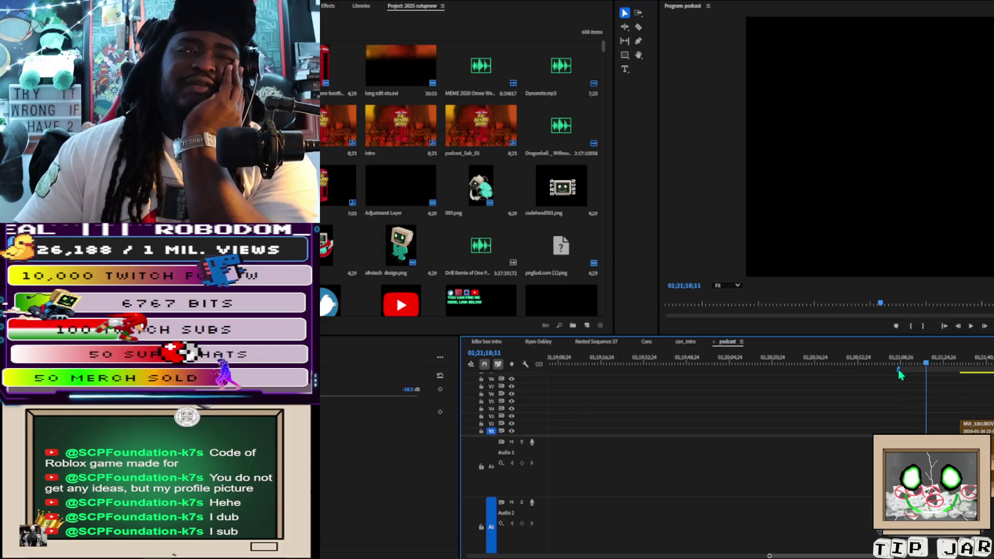
key(minus)
key(minus)
key(minus)
key(equal)
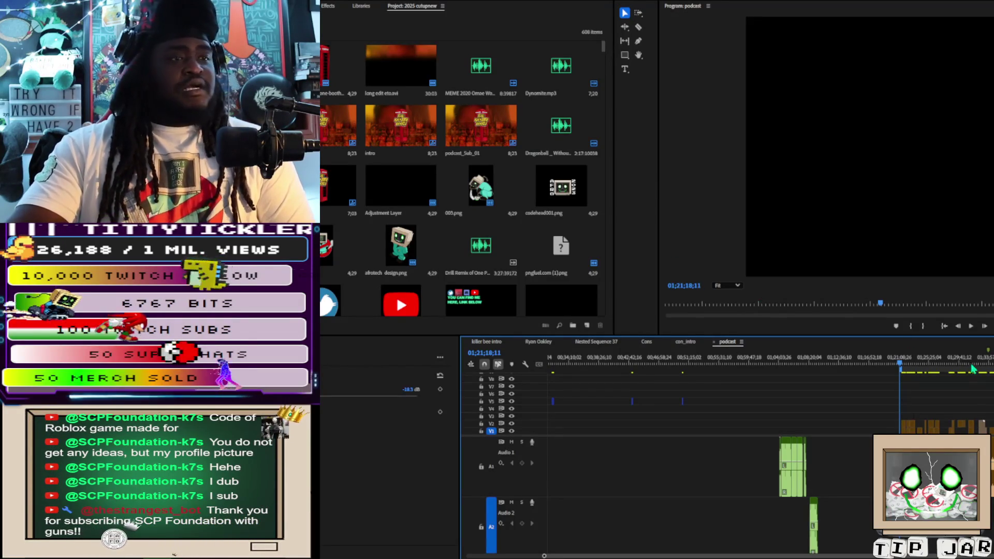
key(ctrl+shift+a)
key(ctrl+m)
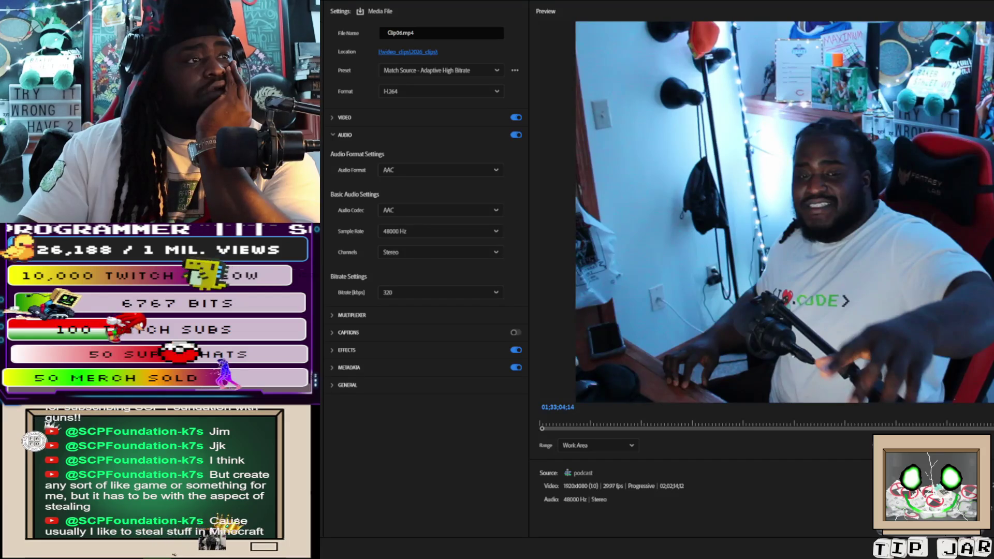
Step: Leave the Clip06.mp4 export settings and return to the podcast sequence
key(Escape)
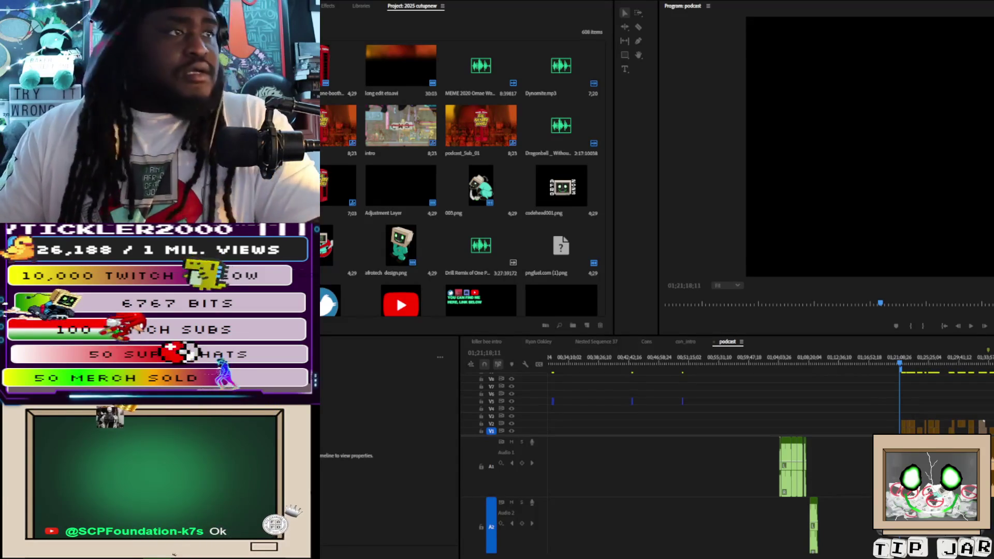
Step: Bring Premiere Pro back into focus and zoom the timeline to fit the whole podcast sequence
key(alt+Tab)
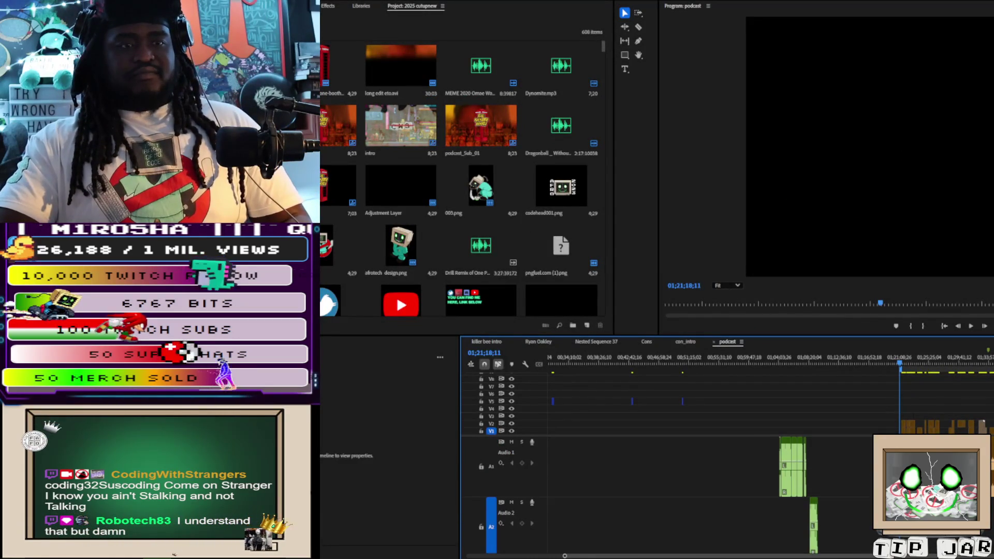
key(backslash)
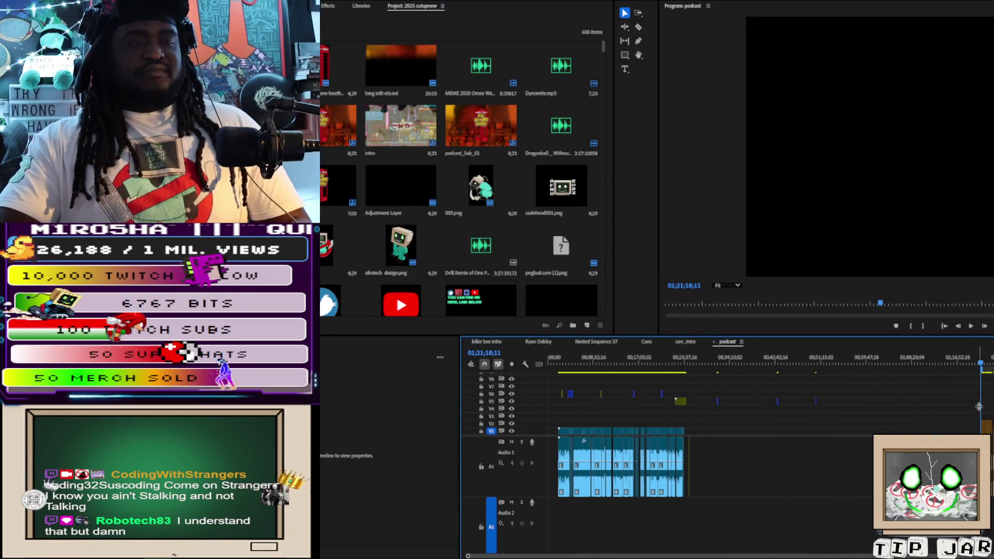
Step: Scroll the tracks, marquee-select the clips near the sequence end, then clear the selection
scroll(596, 466, down, 2)
scroll(667, 495, up, 1)
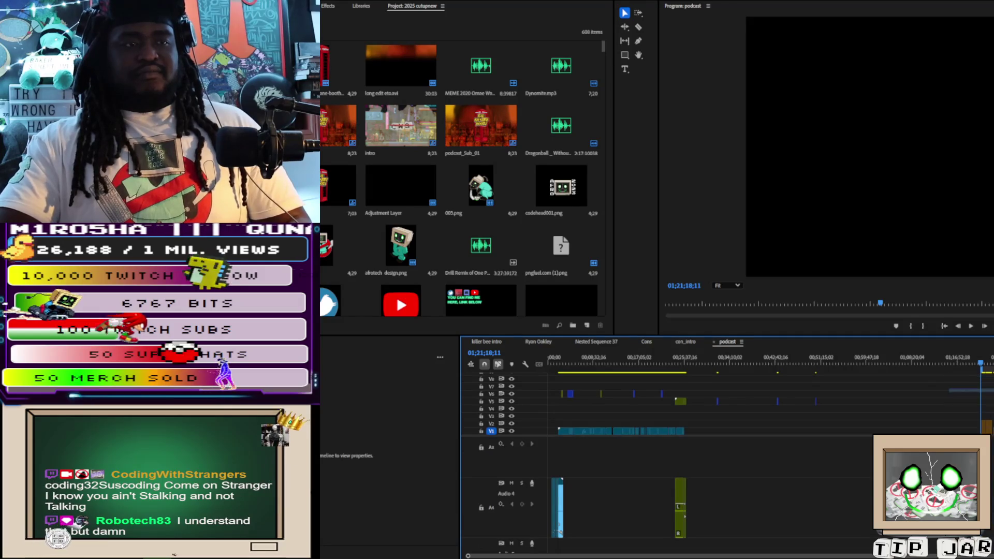
scroll(668, 494, up, 2)
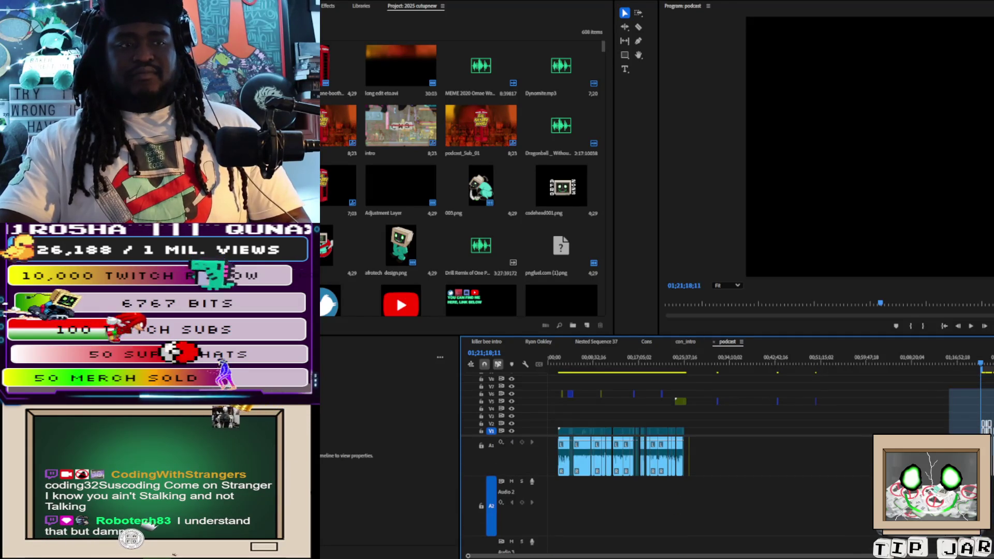
drag(950, 390, 950, 434)
click(985, 425)
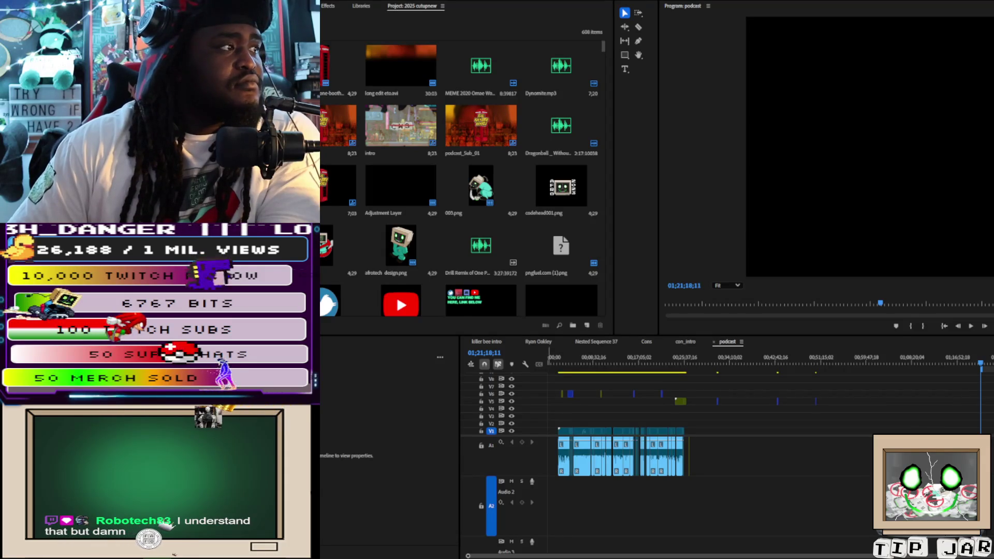
Step: Import the dated OBS screen recording into the Project panel and add afrotech design.png to the selection
drag(611, 279, 477, 296)
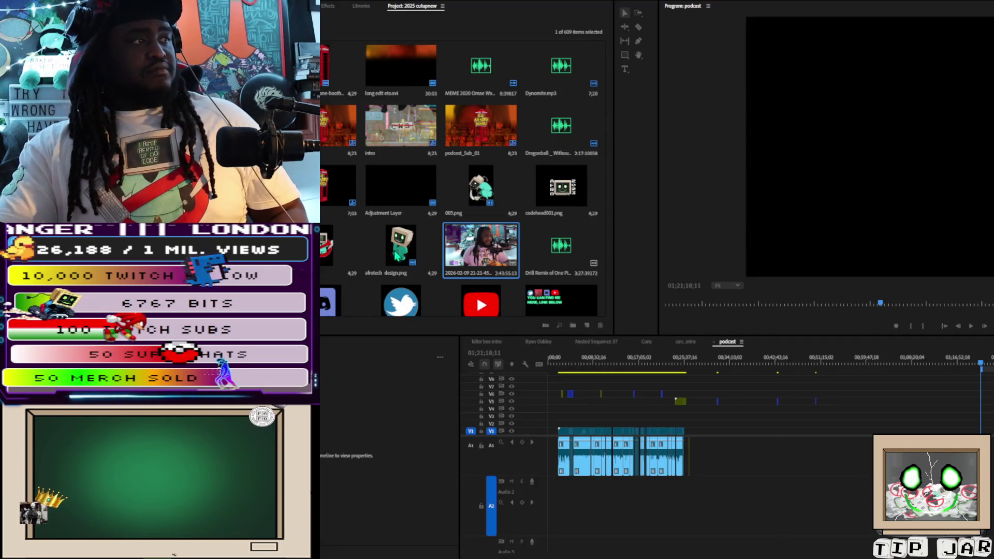
click(870, 373)
ctrl+click(427, 258)
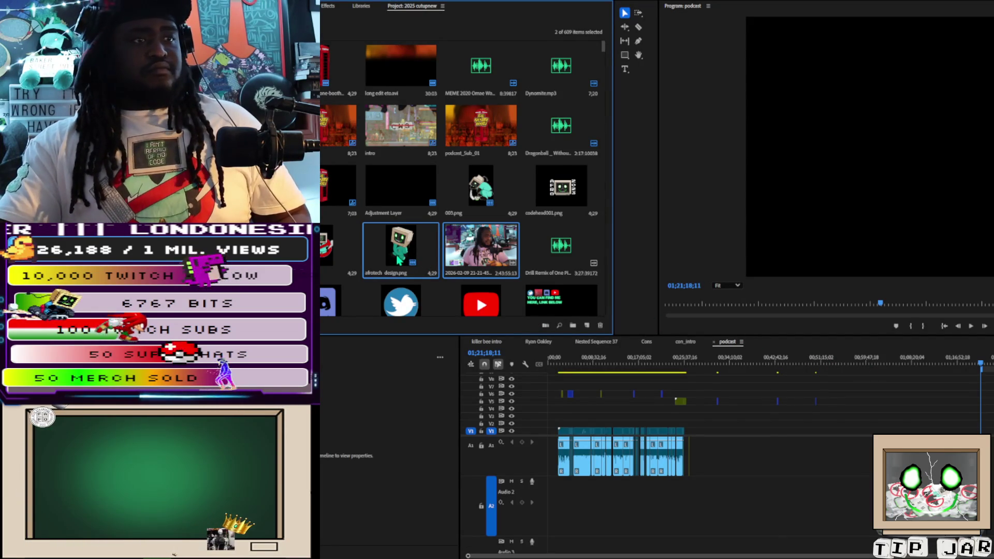
Step: Move the playhead to 01;49;16;00 and widen the Program Monitor, shrinking the project bin
drag(683, 286, 668, 285)
key(Escape)
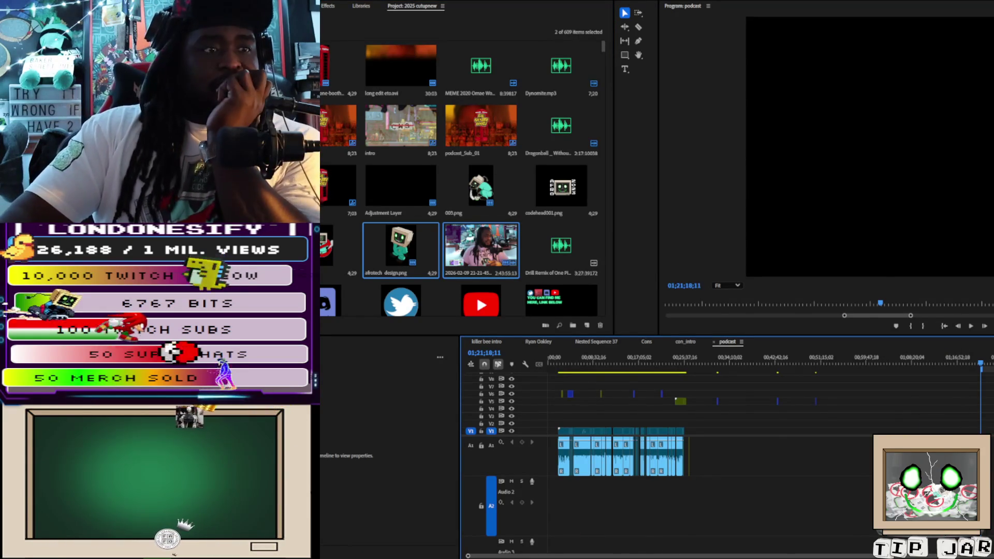
key(Left)
key(Down)
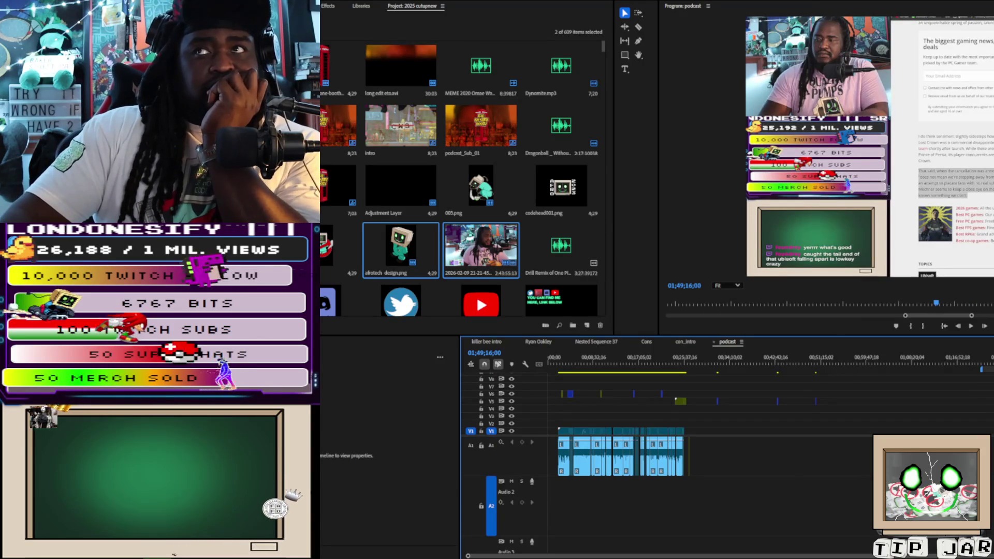
click(658, 89)
drag(658, 101, 466, 103)
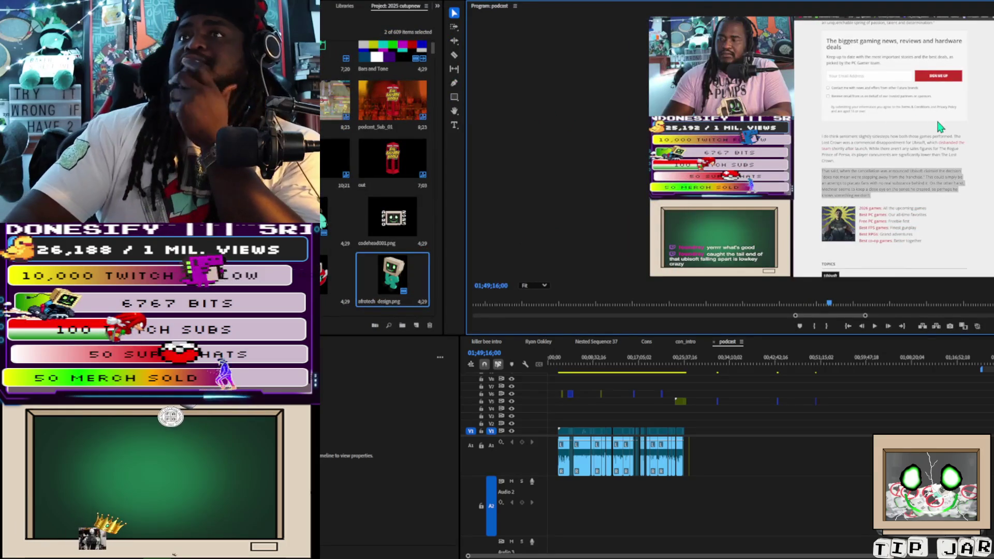
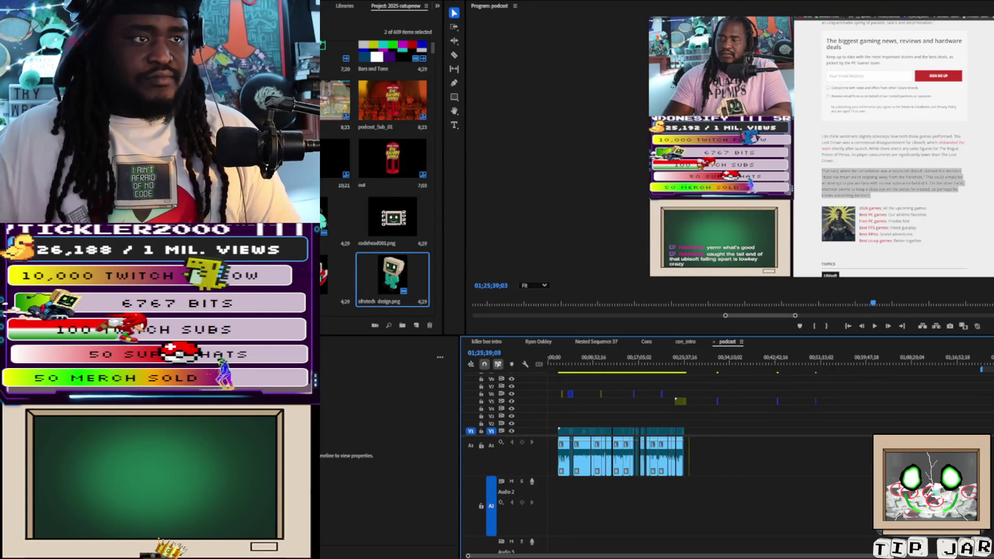
Step: Replay the stream recording from the clip start and expand the Audio 1 track to full height
key(Up)
key(space)
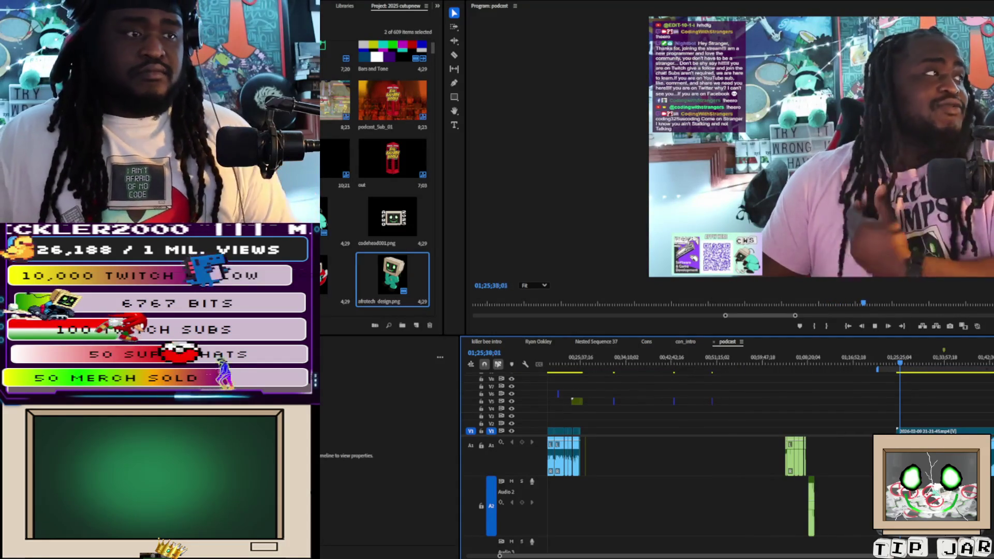
double_click(517, 456)
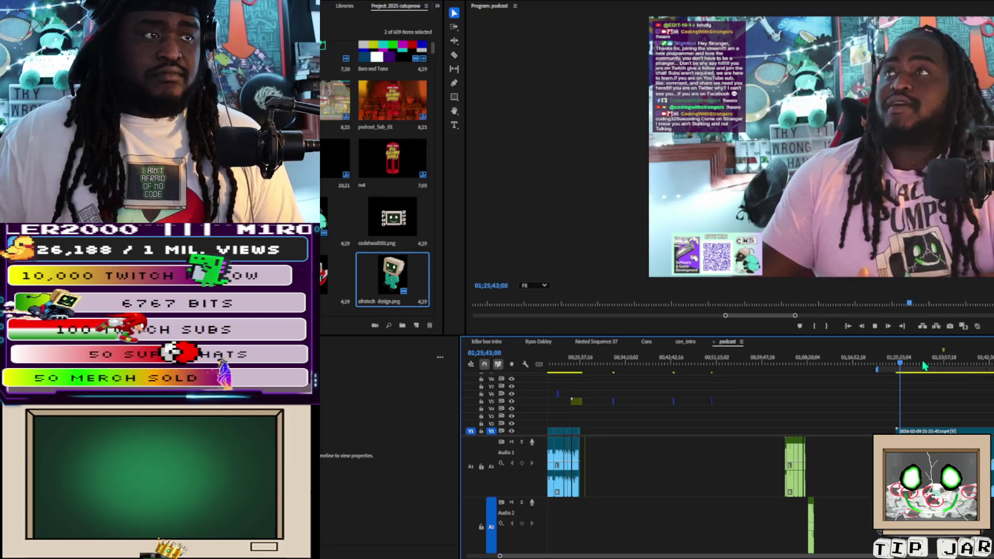
Step: Jump the playhead ahead to 01;30;13;12 and play the sequence from there
click(922, 362)
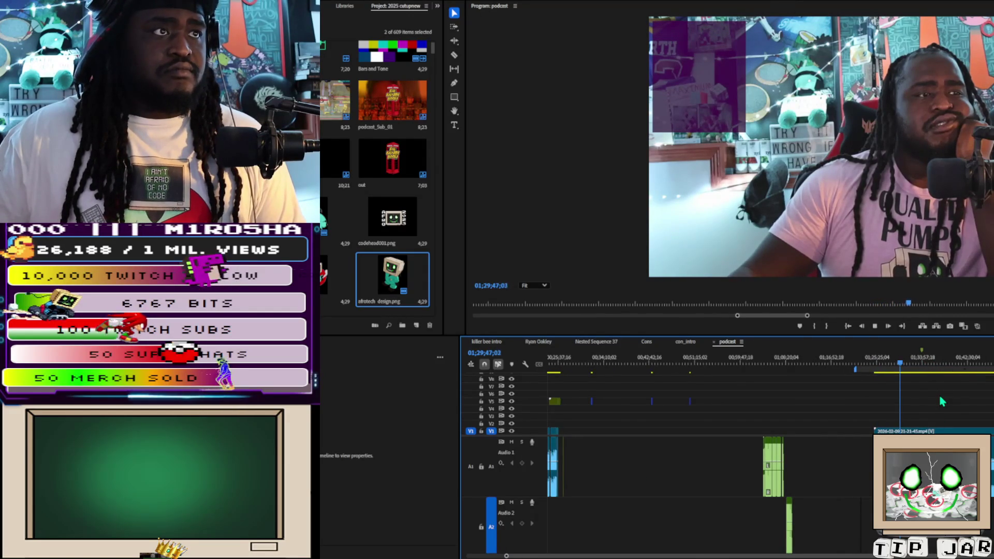
click(904, 363)
key(space)
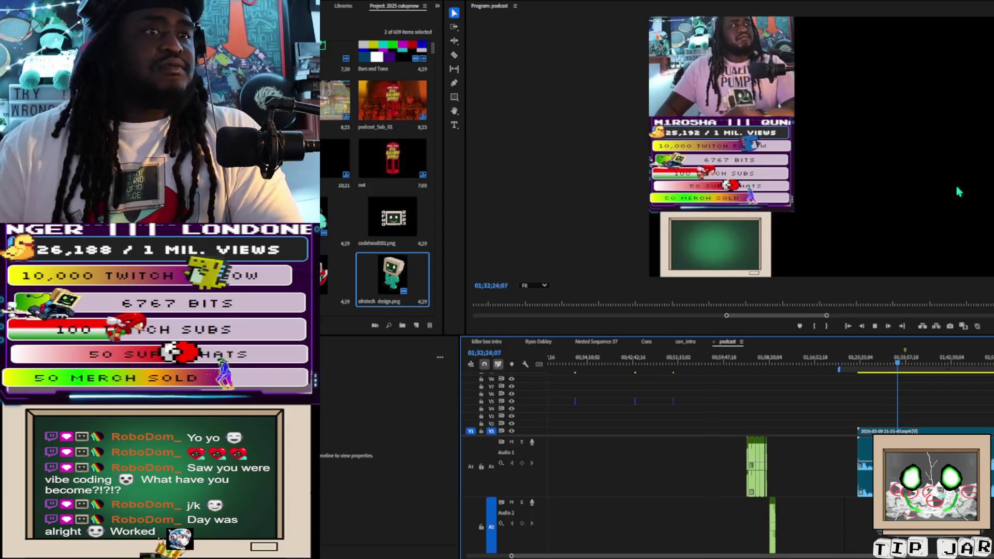
key(space)
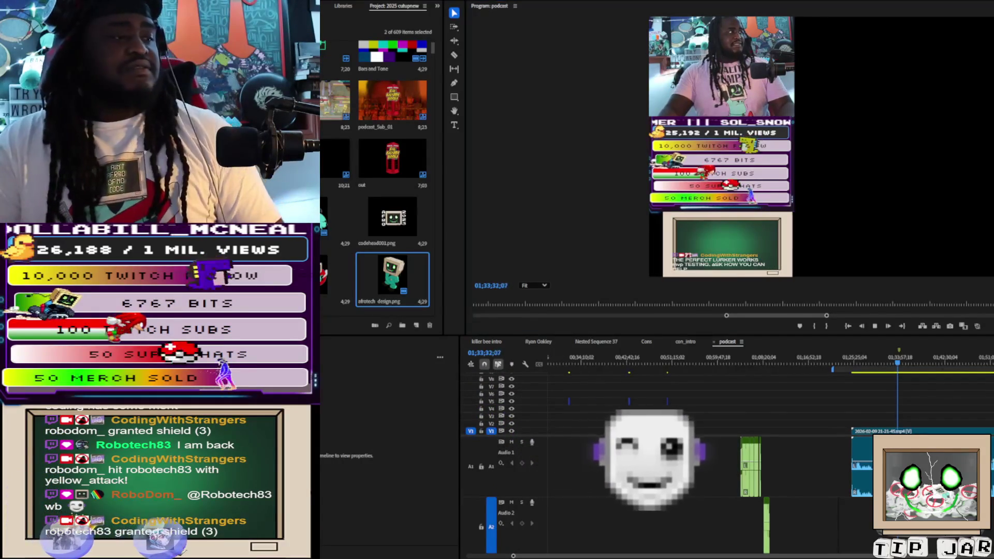
click(919, 362)
click(899, 362)
key(space)
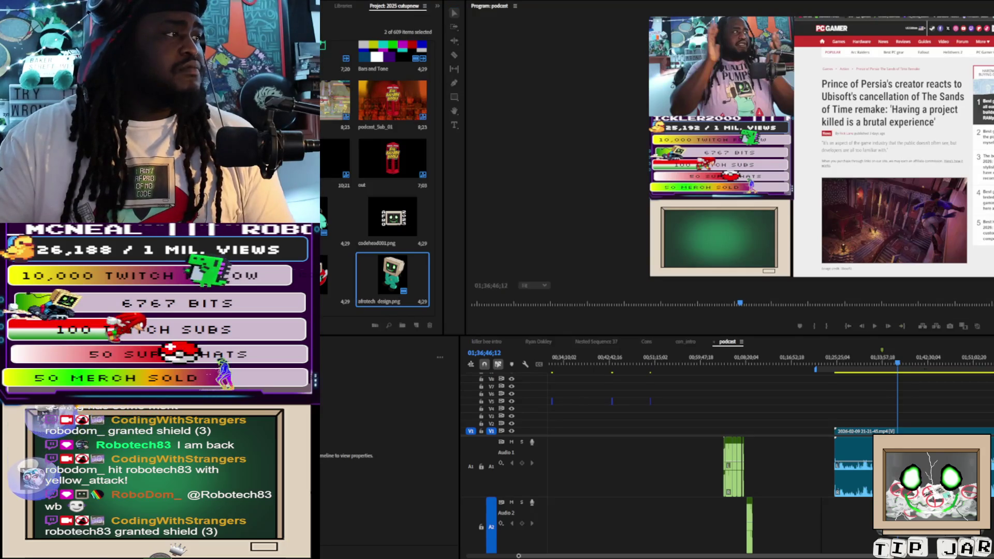
Step: Place the seven MVI camera clips on V2 at the playhead, then close Effect Controls to widen the timeline
mouse_move(455, 198)
mouse_down()
mouse_move(725, 383)
mouse_move(895, 414)
mouse_move(896, 430)
mouse_up()
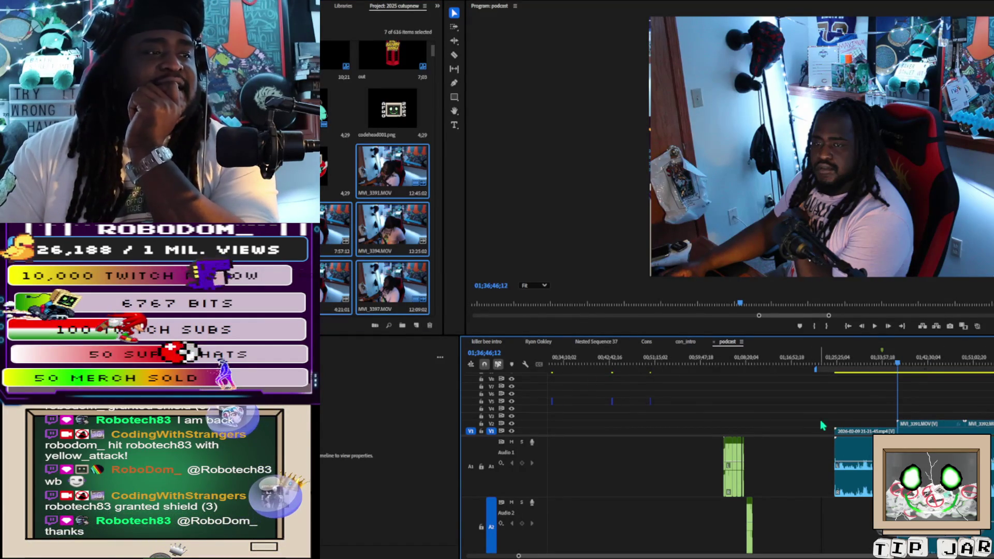
scroll(743, 476, down, 5)
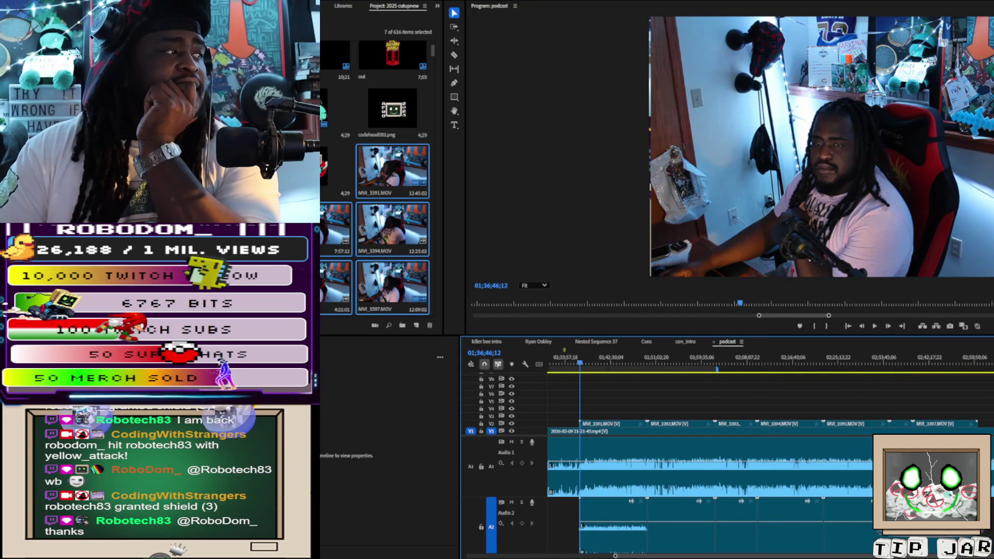
key(shift+5)
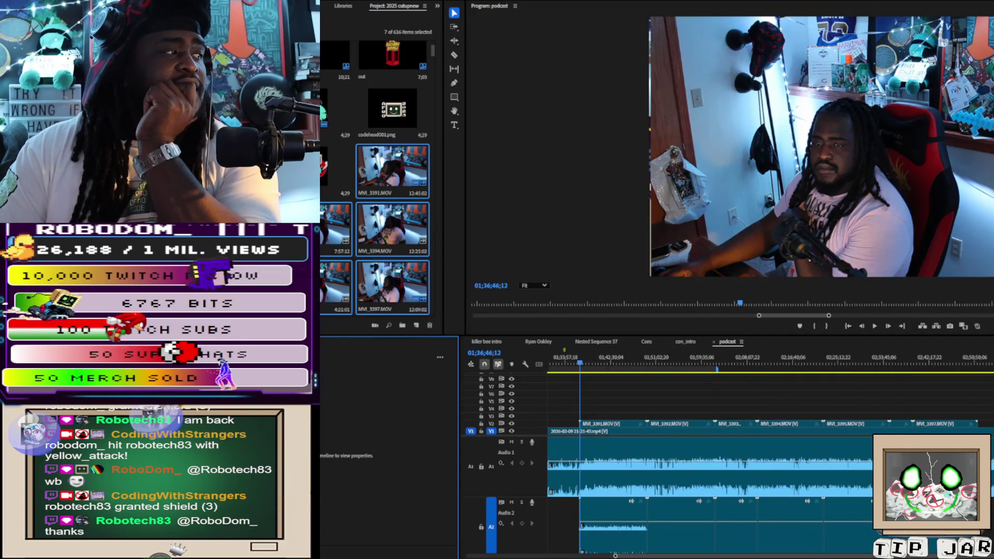
key(ctrl+w)
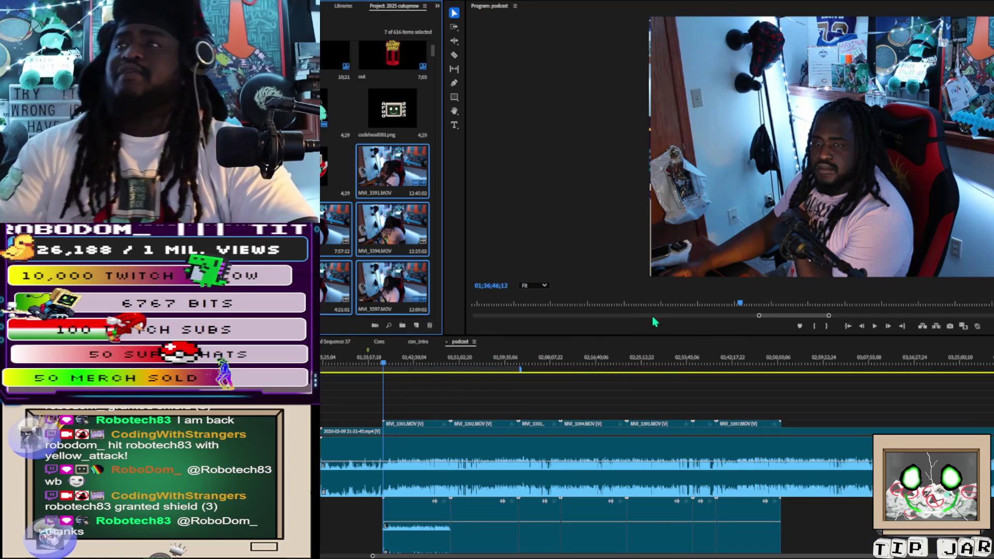
key(shift+4)
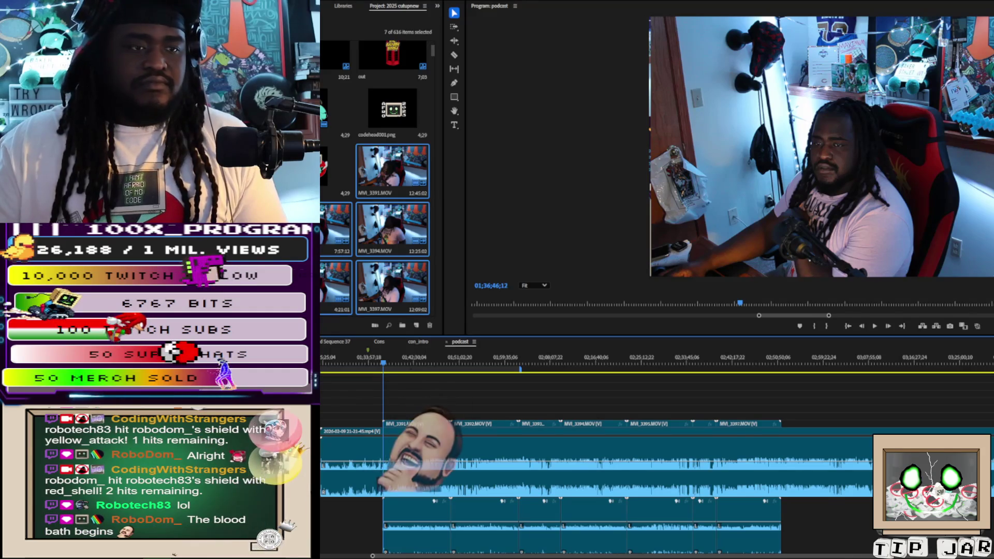
Step: Shrink the audio track heights, then reselect the stream recording and all the sequence's clips
key(alt+minus)
key(alt+minus)
key(ctrl+a)
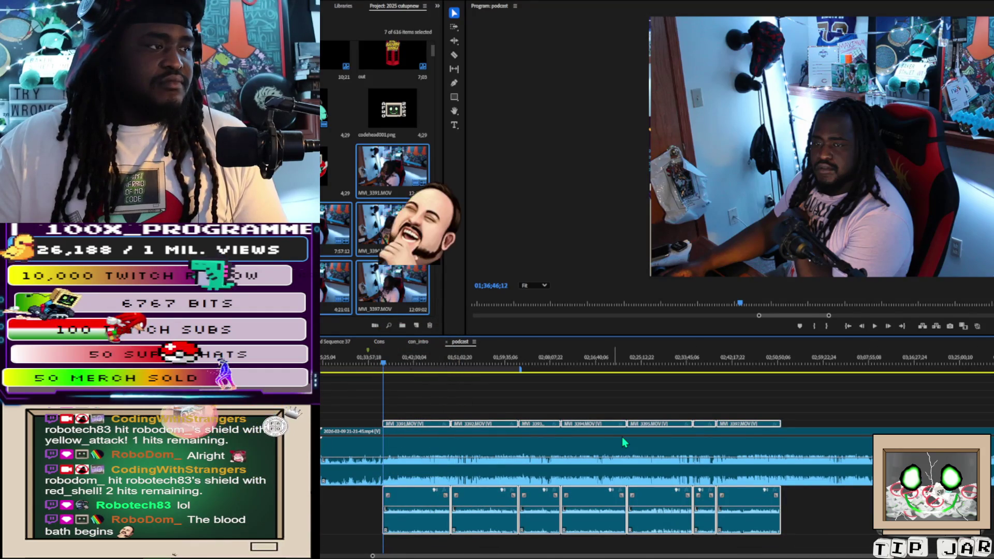
click(623, 450)
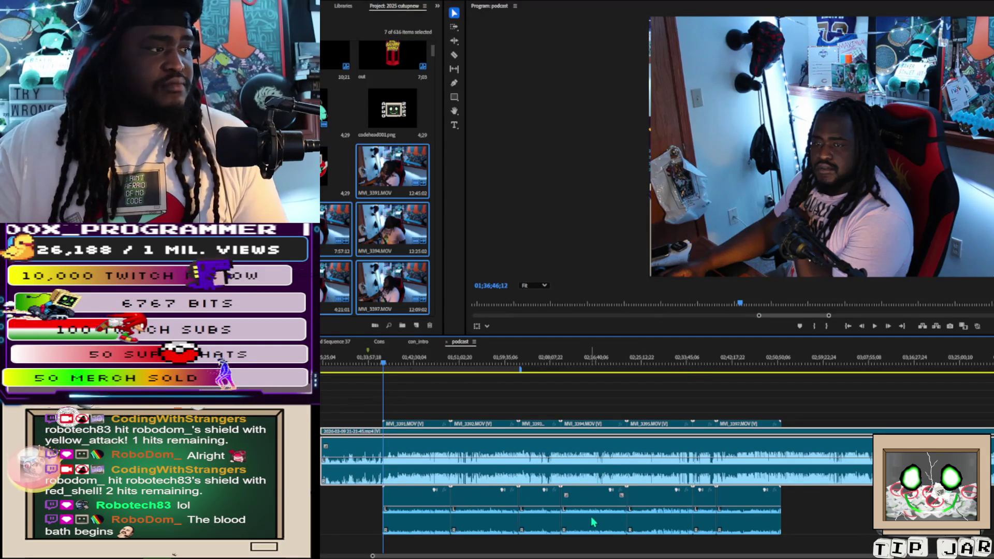
drag(863, 526, 419, 520)
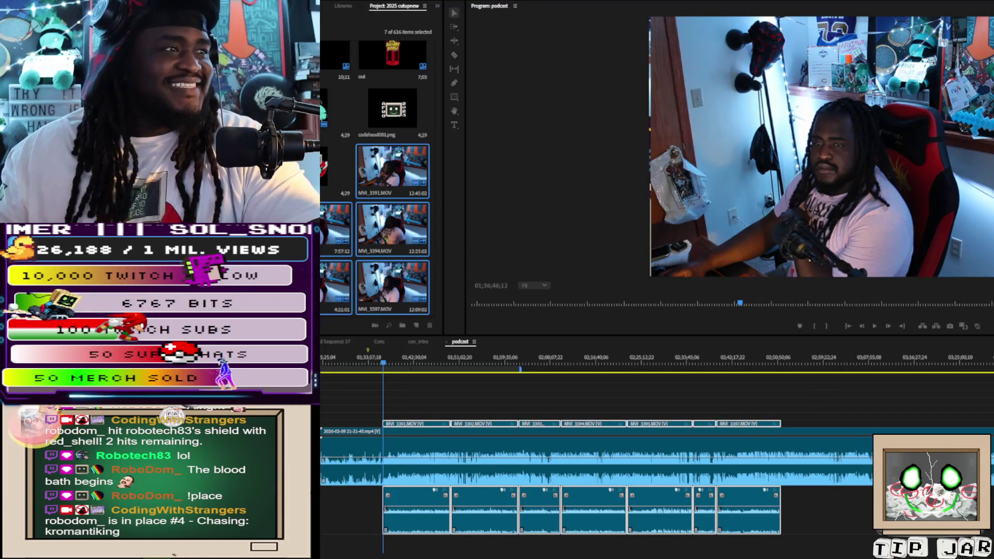
click(766, 258)
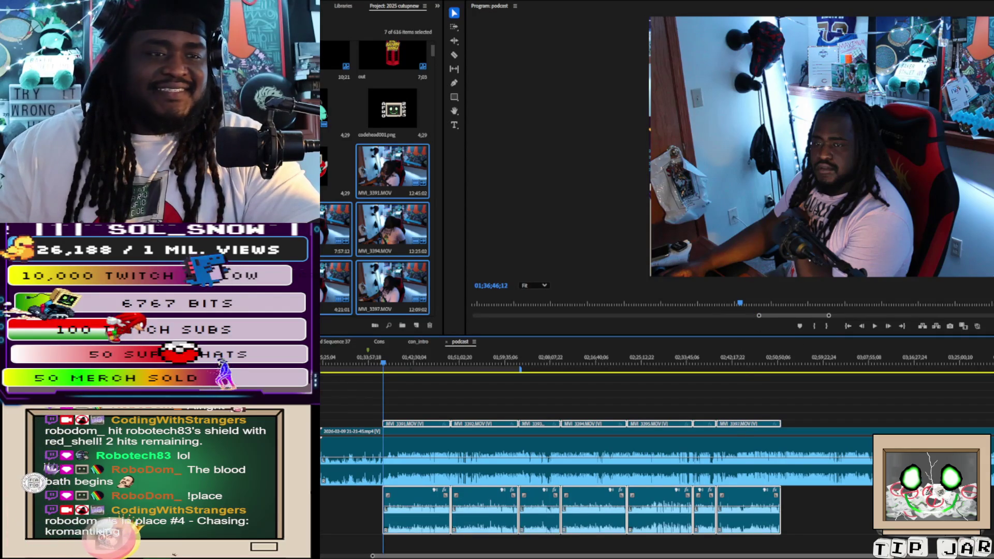
Step: Zoom in to the waveforms and slide MVI_3391 earlier to match the stream audio, checking by playback
key(equal)
key(equal)
key(equal)
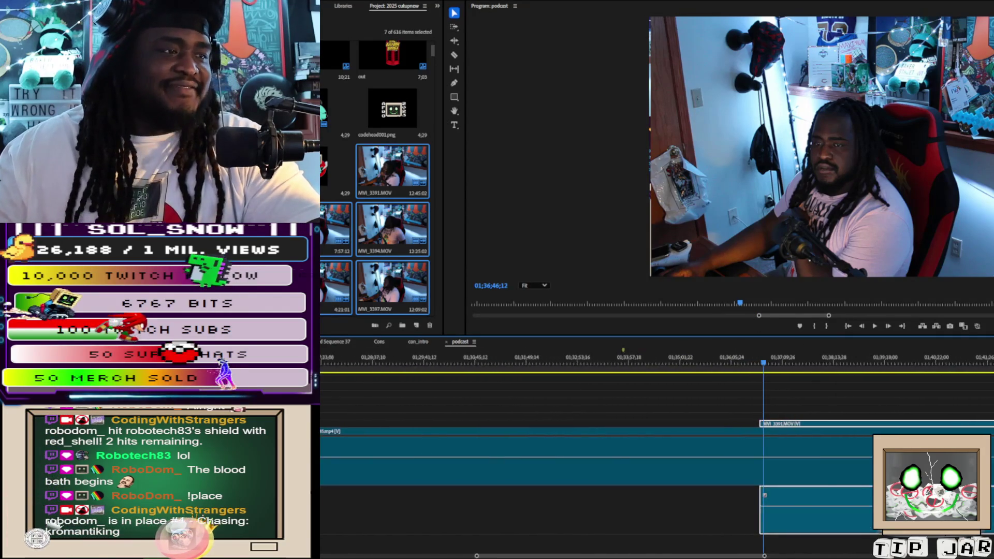
key(equal)
key(equal)
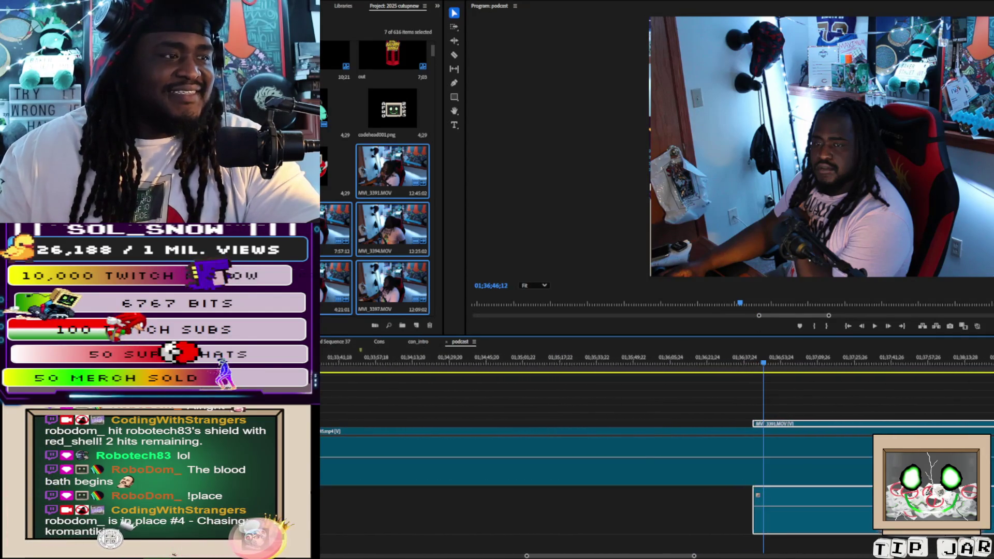
key(equal)
key(equal)
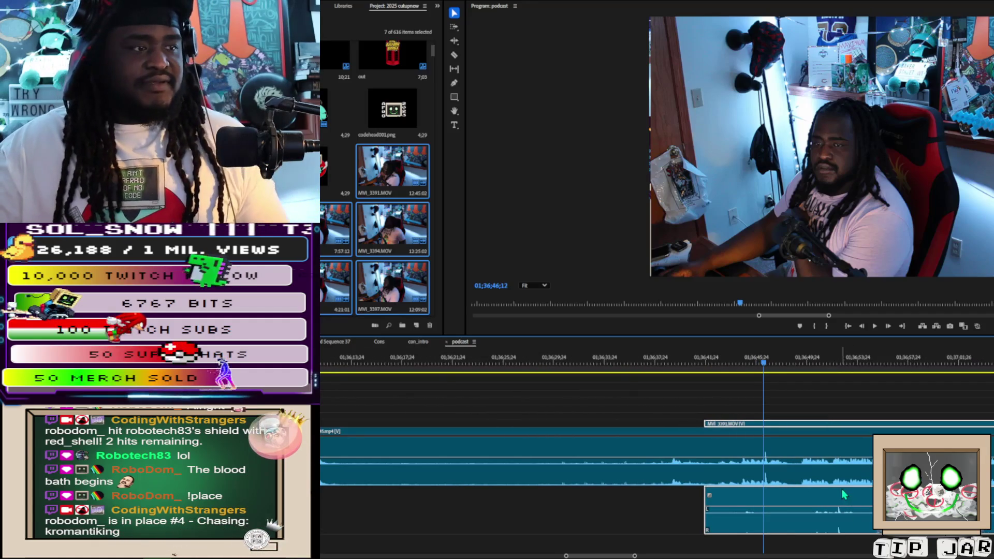
drag(839, 501, 766, 500)
key(space)
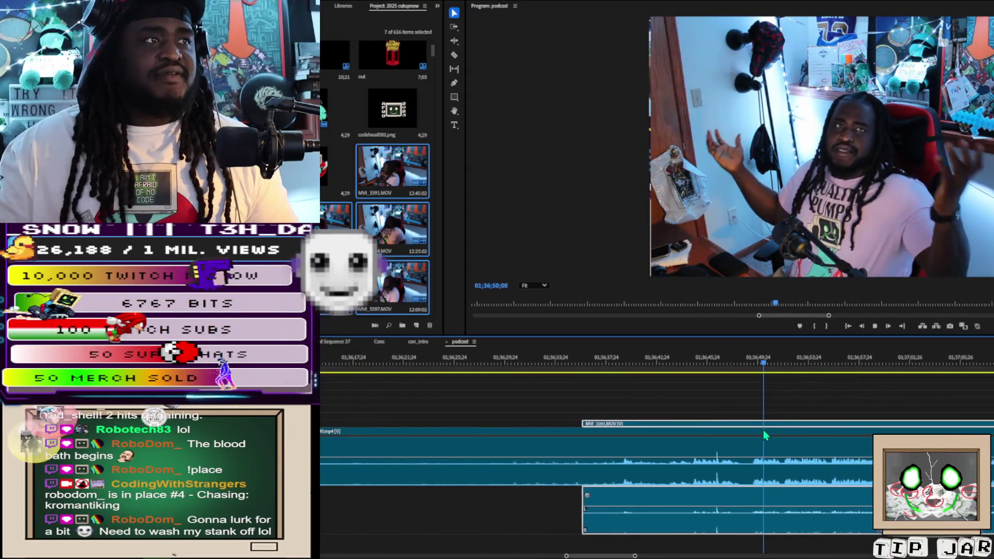
key(space)
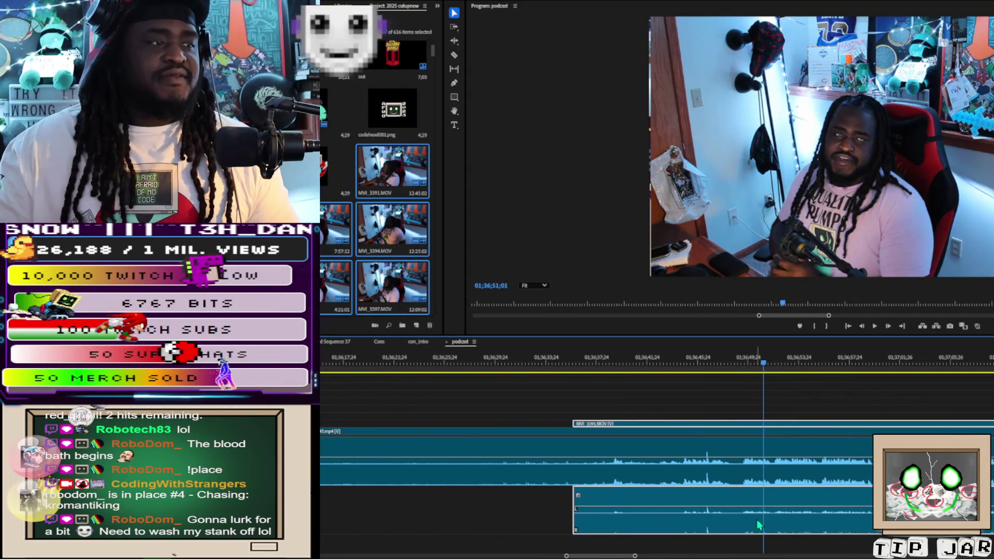
Step: Cut the clips at 01;36;46;16
click(708, 362)
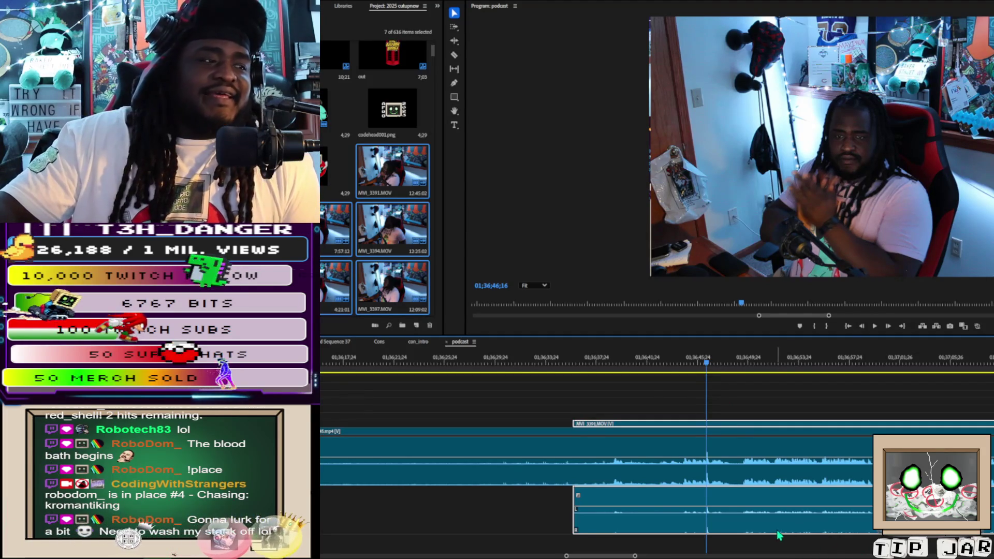
scroll(589, 550, up, 5)
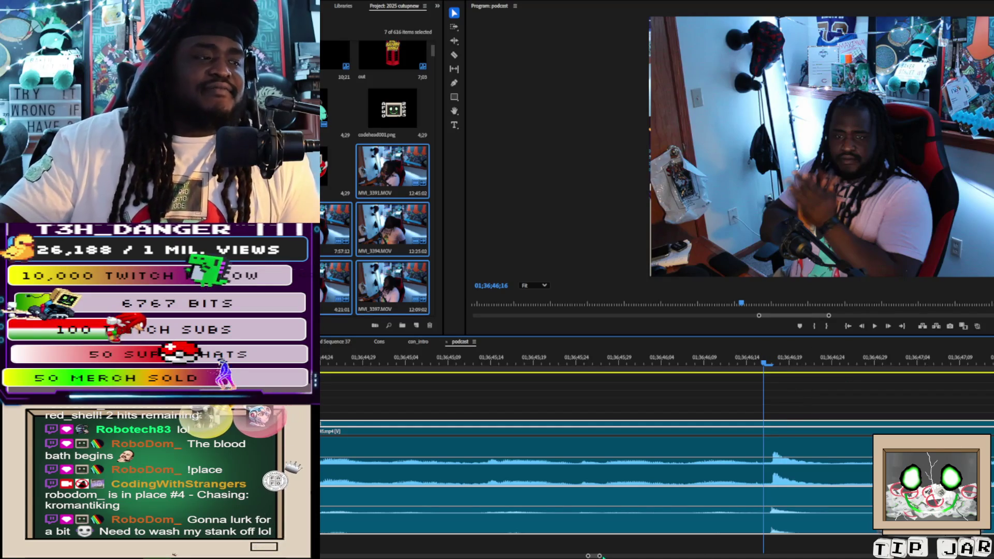
click(764, 495)
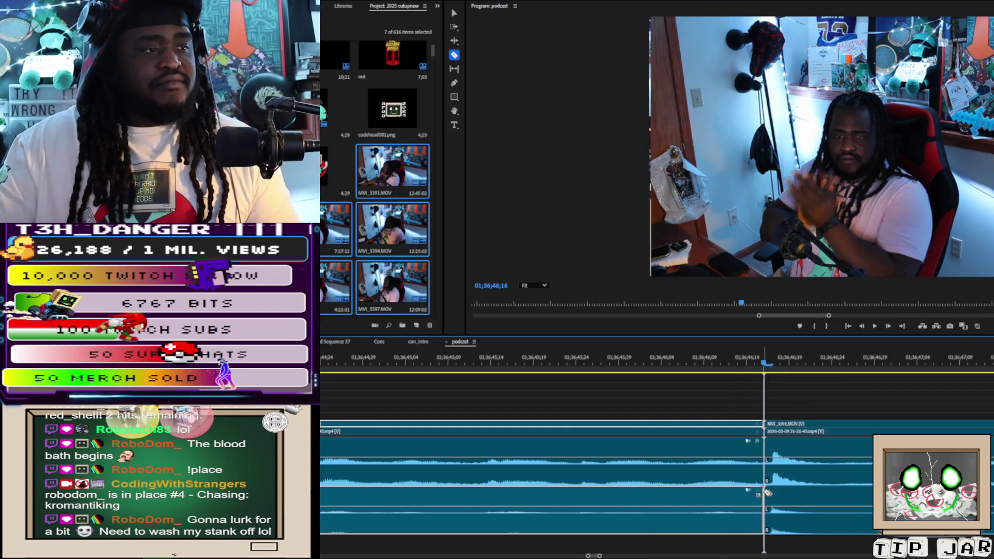
Step: Delete the stream clip portion before the 01;36;46 cut and zoom the timeline out
click(704, 479)
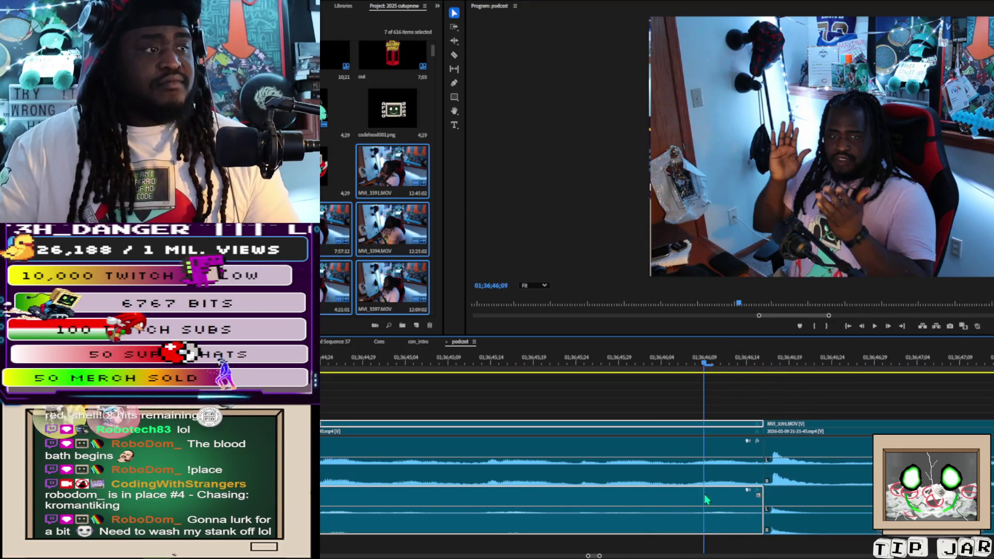
click(730, 443)
key(Delete)
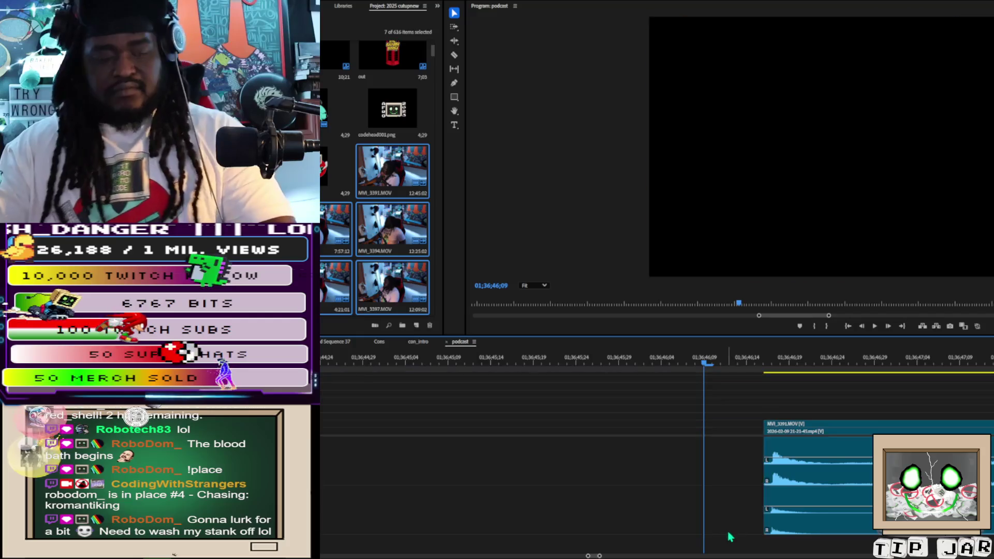
drag(602, 557, 849, 557)
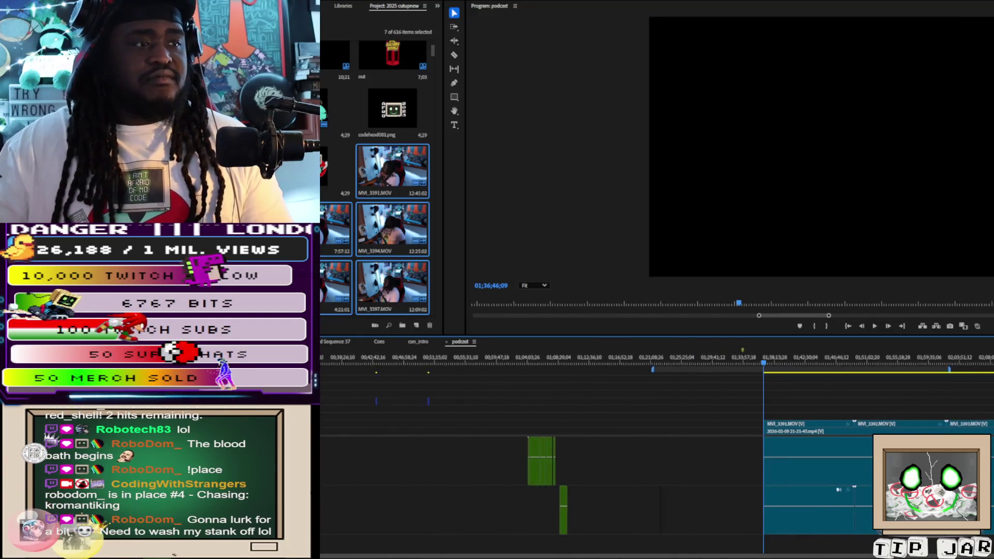
key(minus)
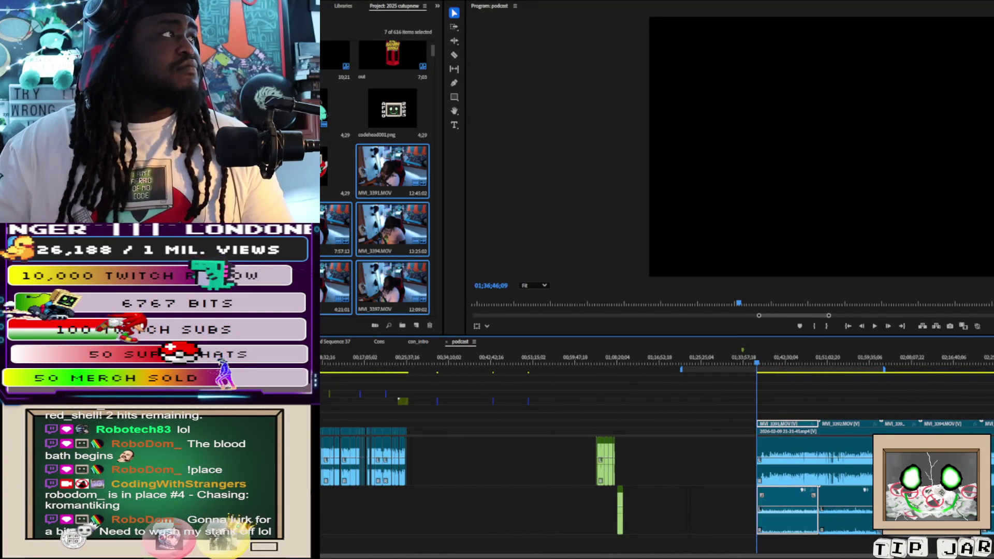
Step: Show MVI_3391's motion settings, select the clips near 01;38;09;28, and zoom in twice
key(shift+5)
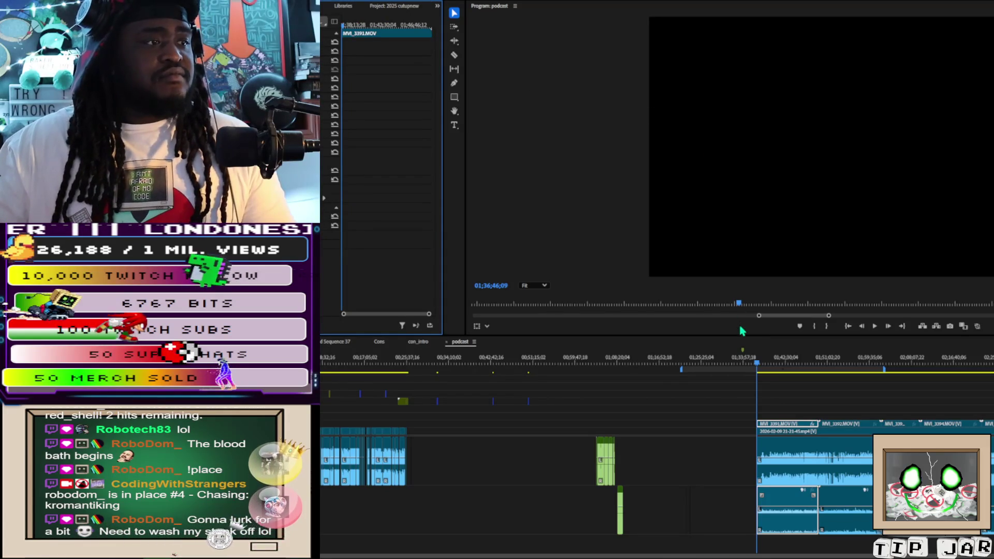
click(764, 361)
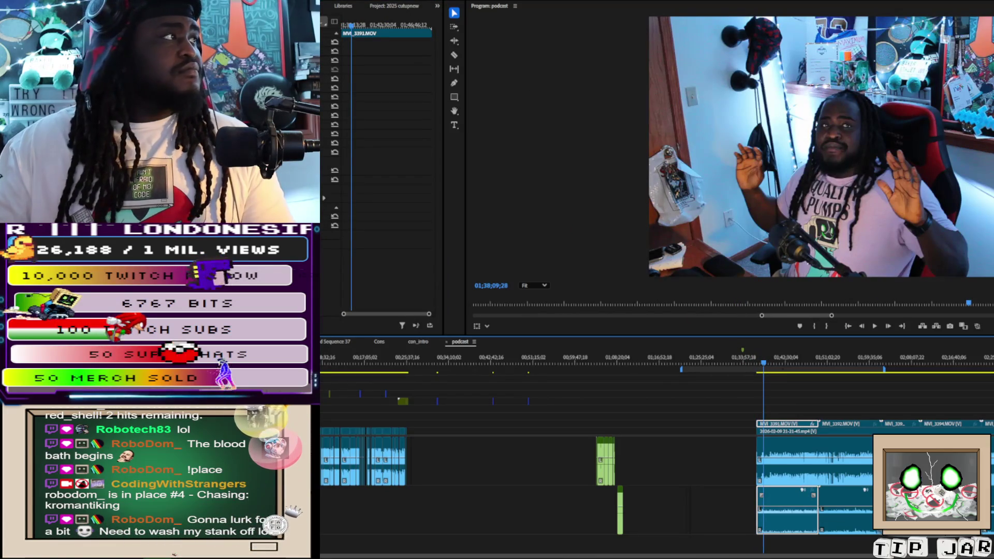
click(311, 42)
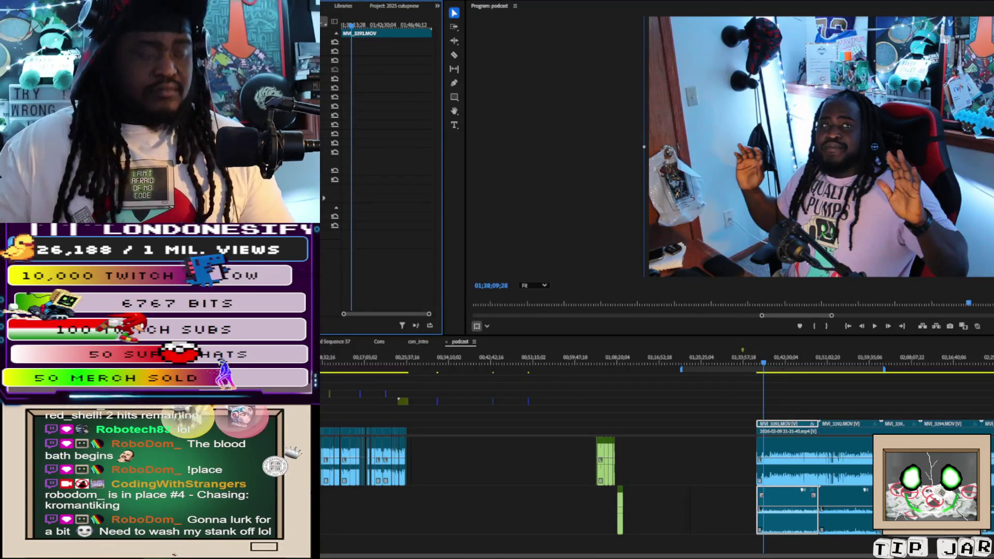
drag(848, 406, 963, 523)
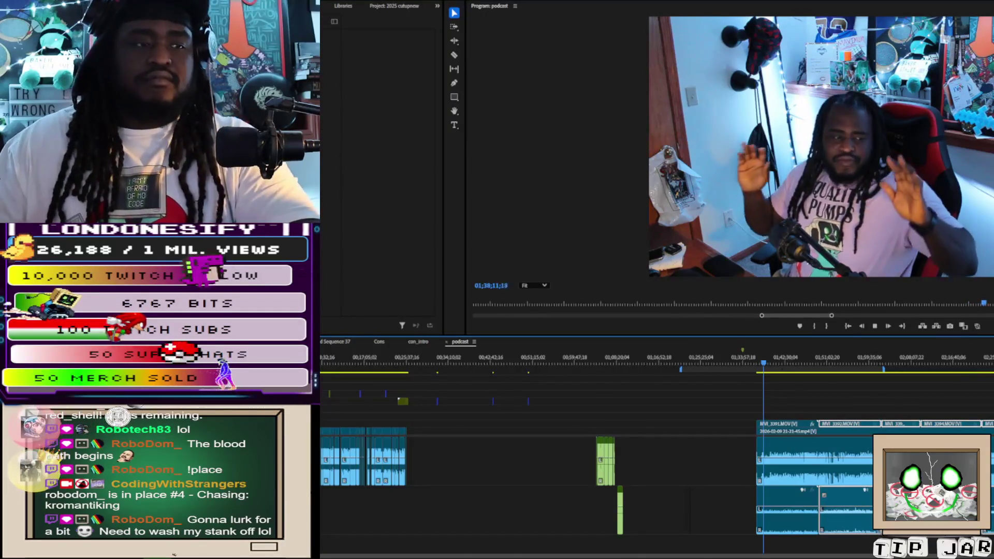
key(equal)
key(equal)
key(equal)
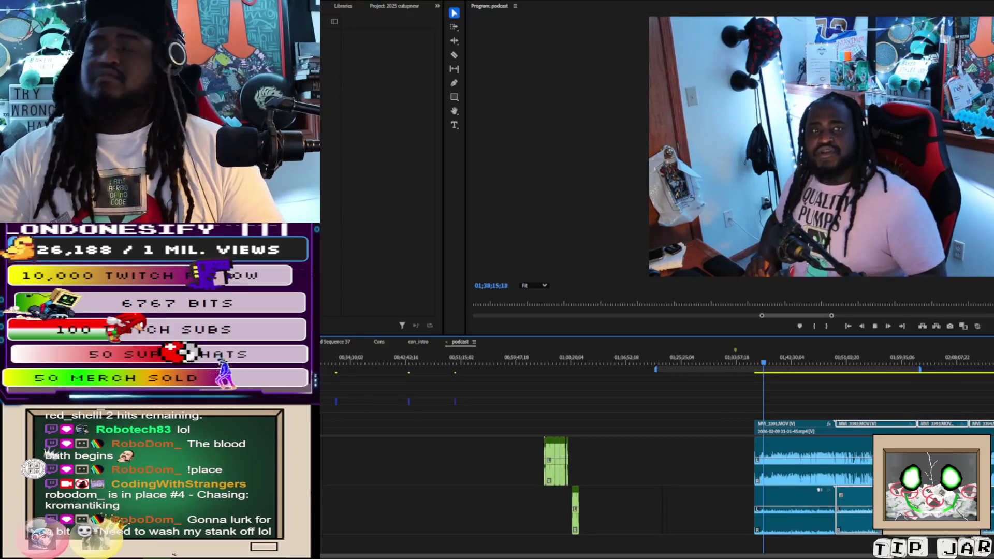
key(equal)
key(equal)
key(equal)
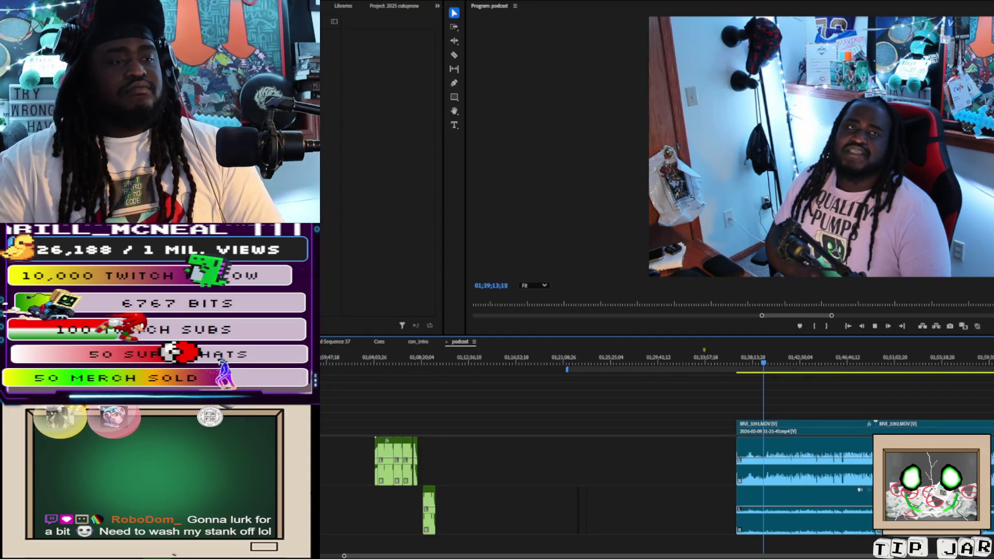
Step: Zoom in further, stop playback at 01;39;29;02, and switch to the Razor tool
scroll(783, 528, up, 5)
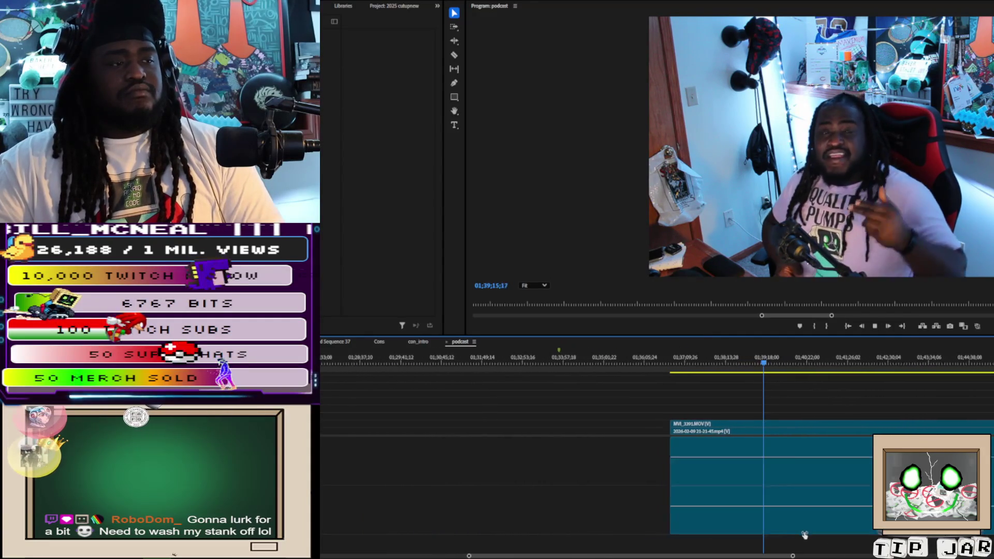
scroll(783, 528, up, 6)
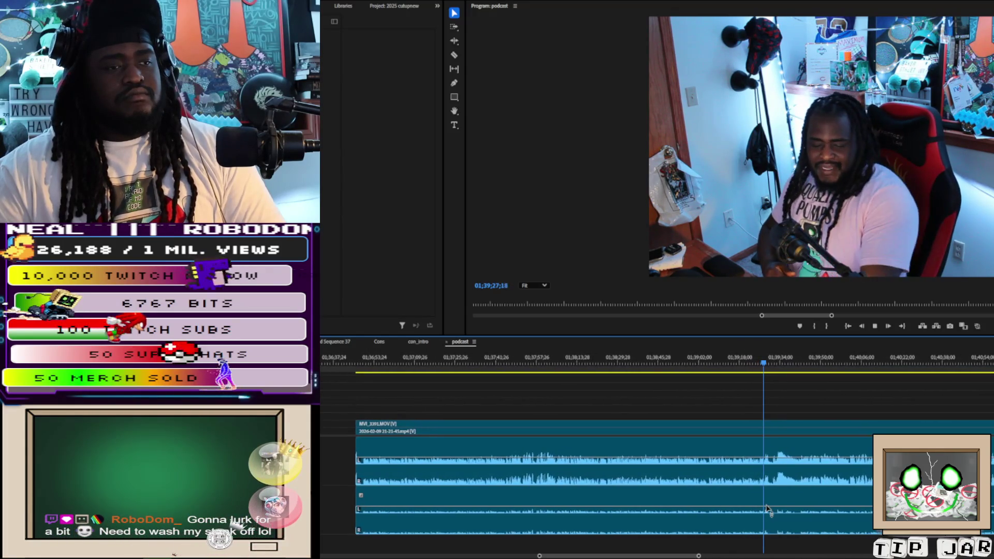
key(space)
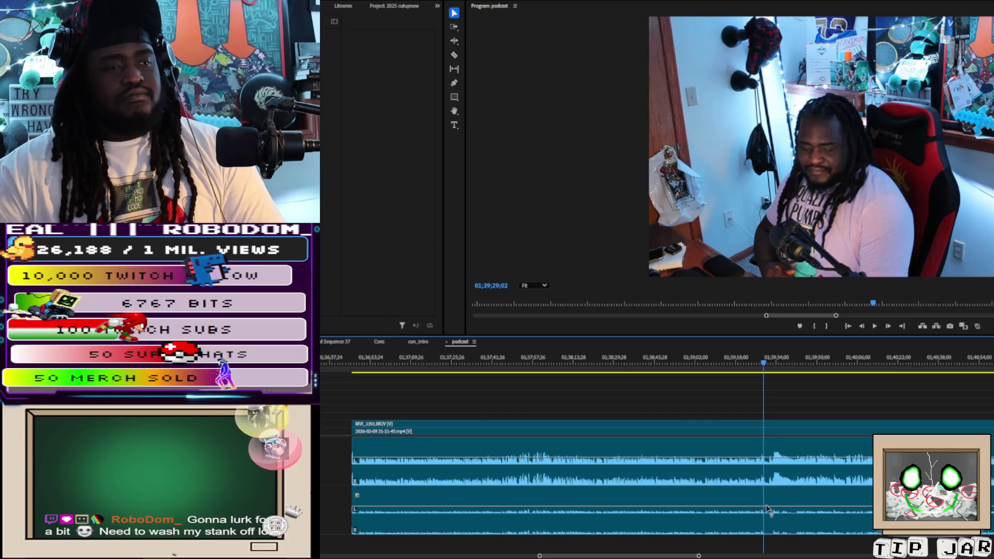
key(c)
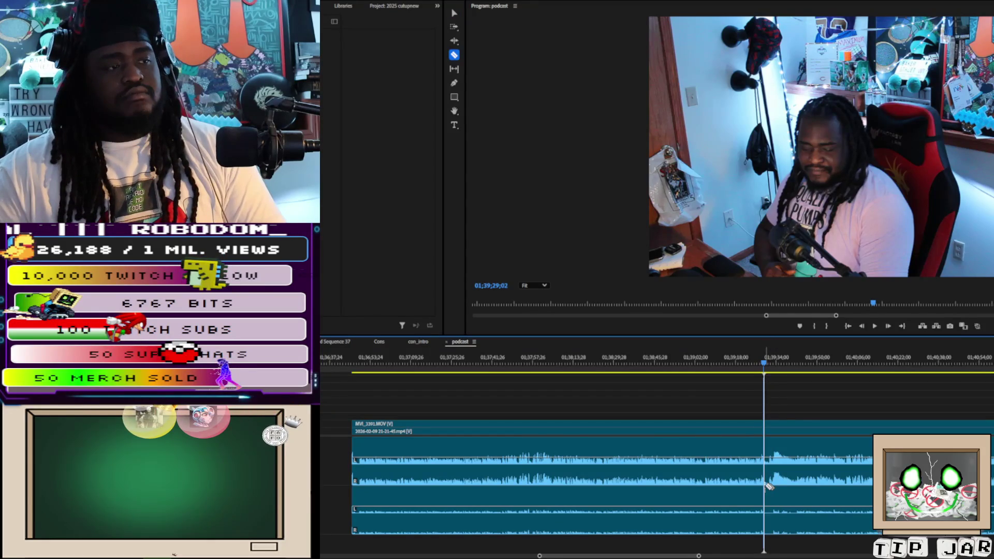
Step: Split MVI_3391 at 01;39;29;02, select the left piece, and park its Effect Controls at 01;37;25;20
click(768, 489)
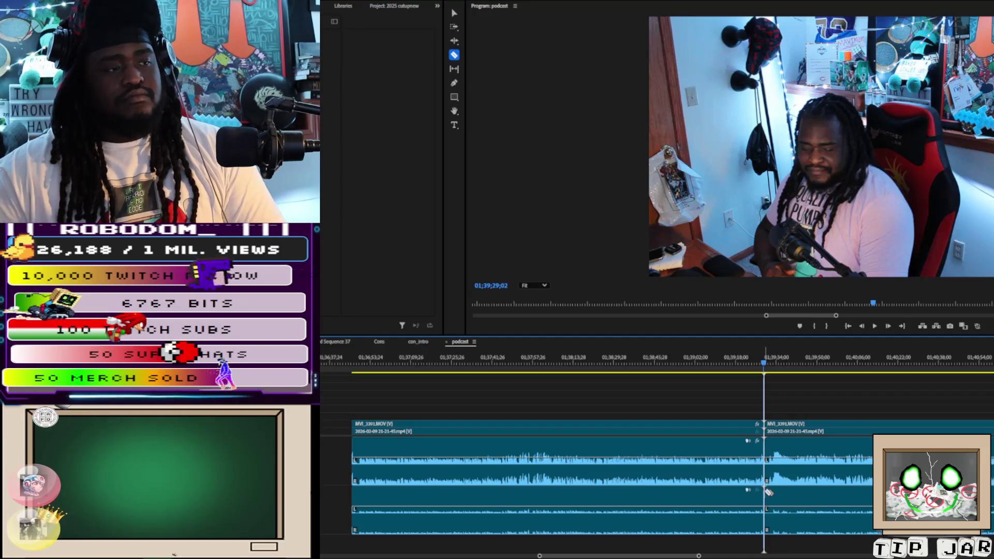
key(v)
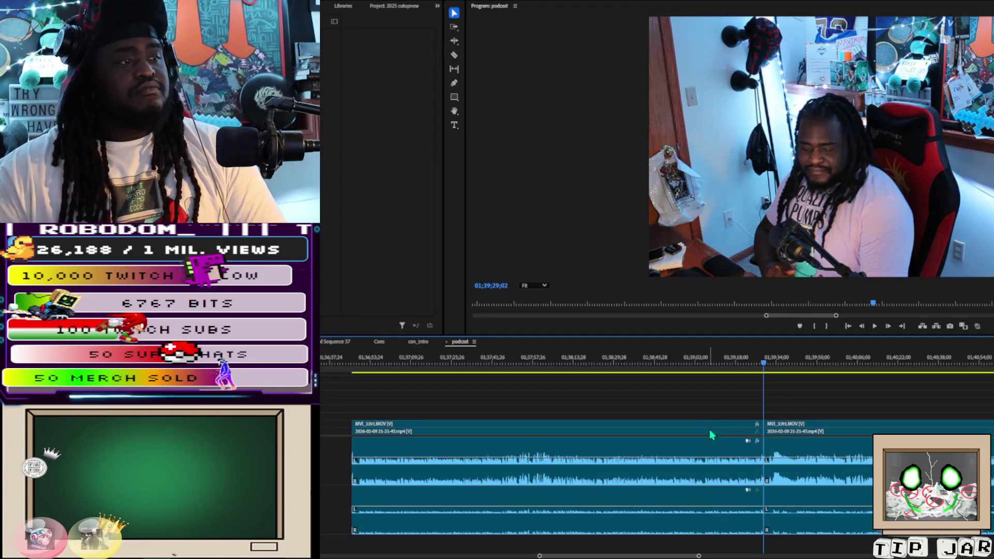
click(710, 426)
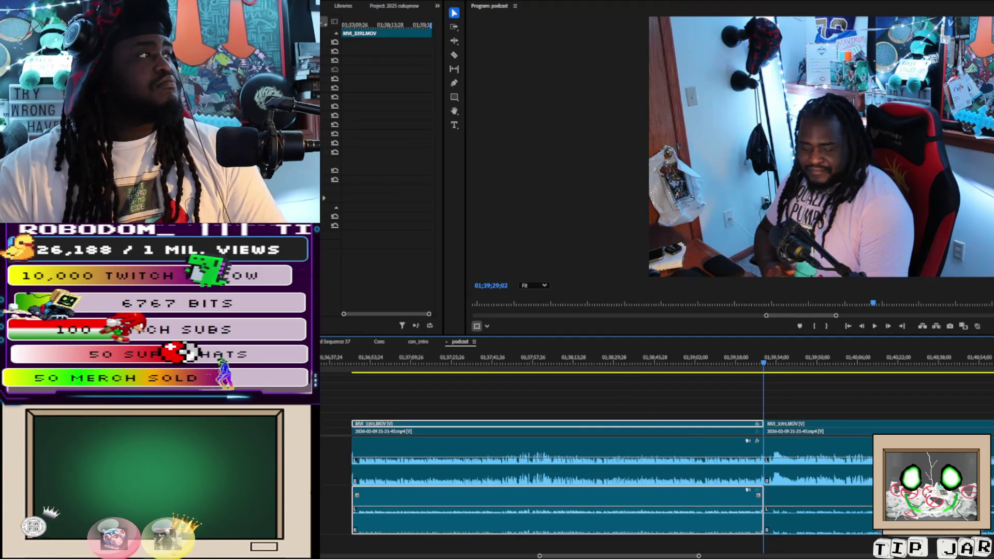
click(383, 259)
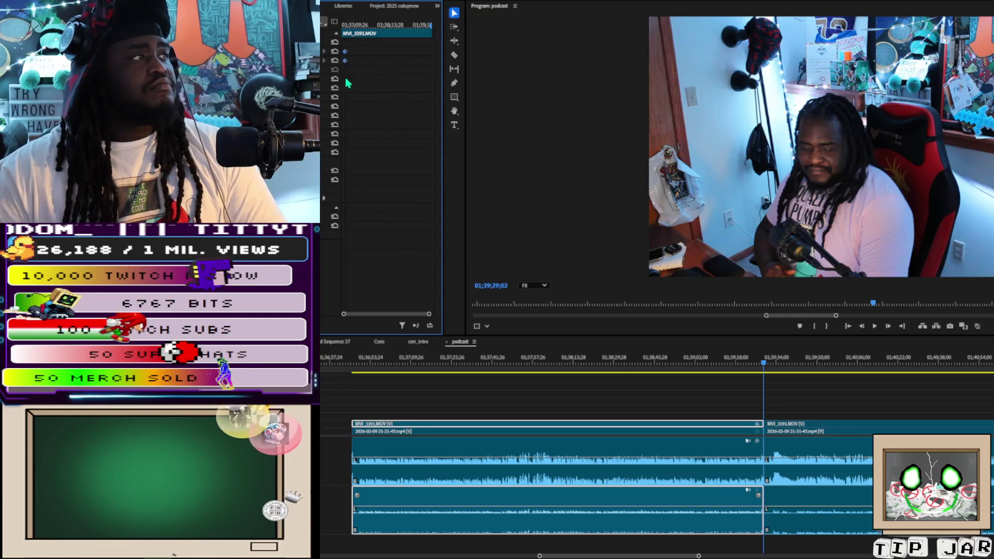
click(364, 25)
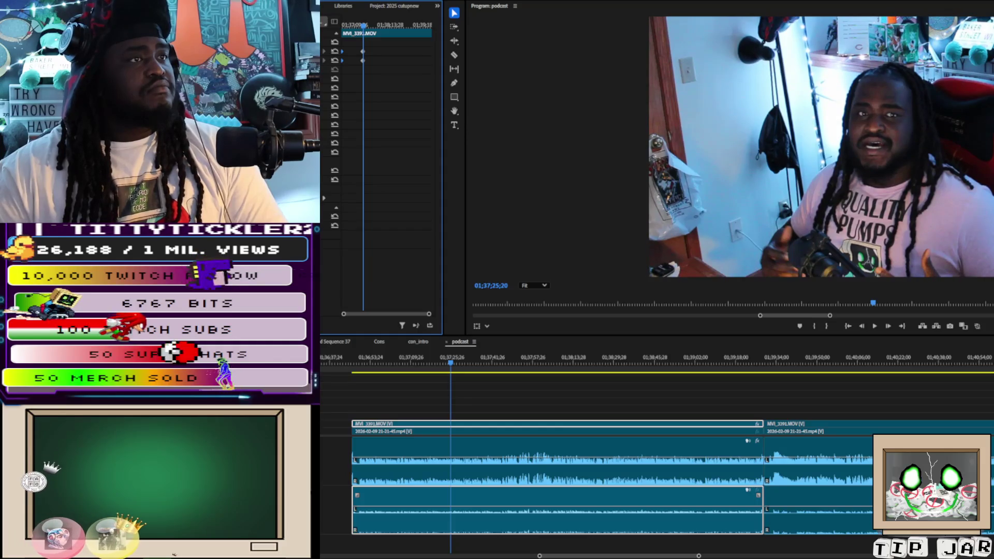
Step: Drag the left piece's Motion keyframes later for a wider shot, then move to about 01;39;32
click(599, 195)
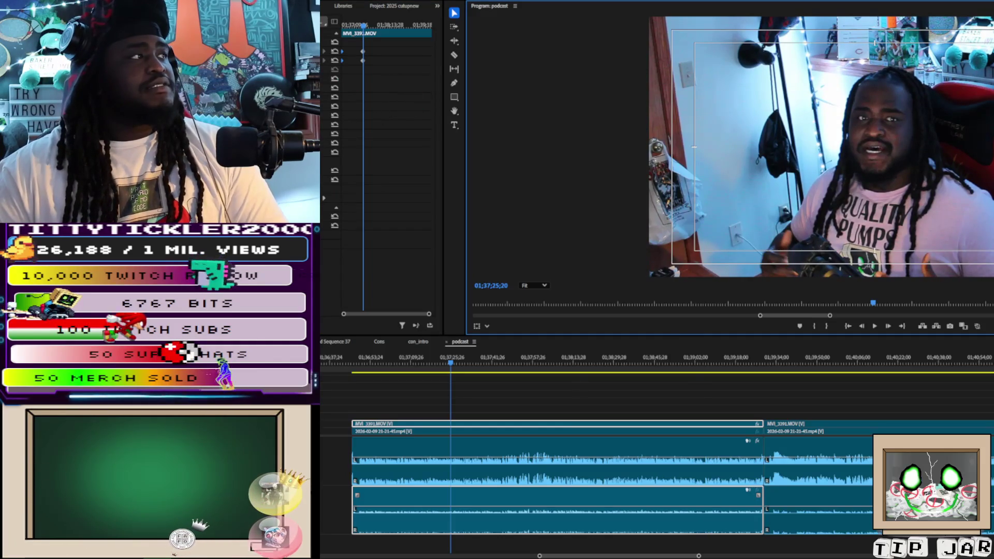
click(356, 42)
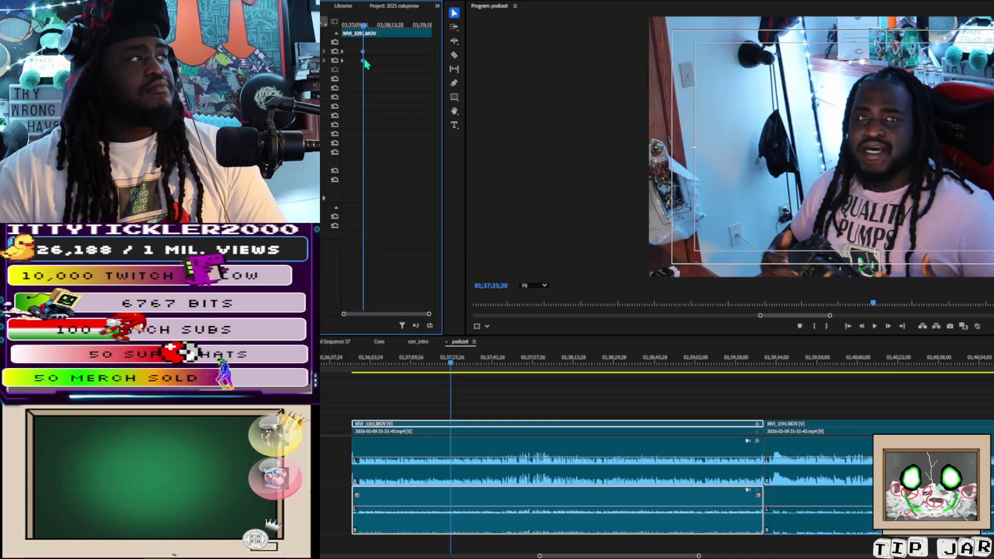
drag(365, 60, 435, 61)
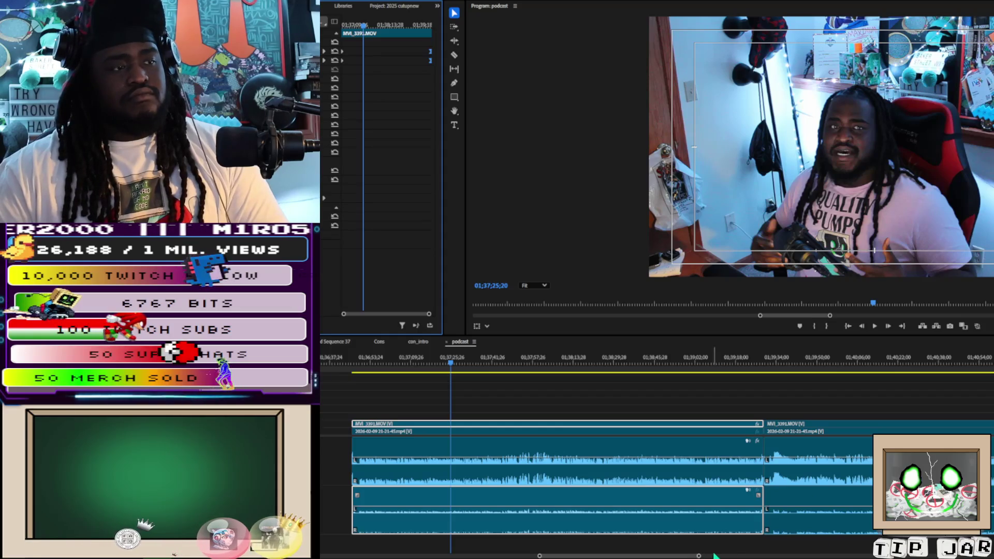
click(773, 358)
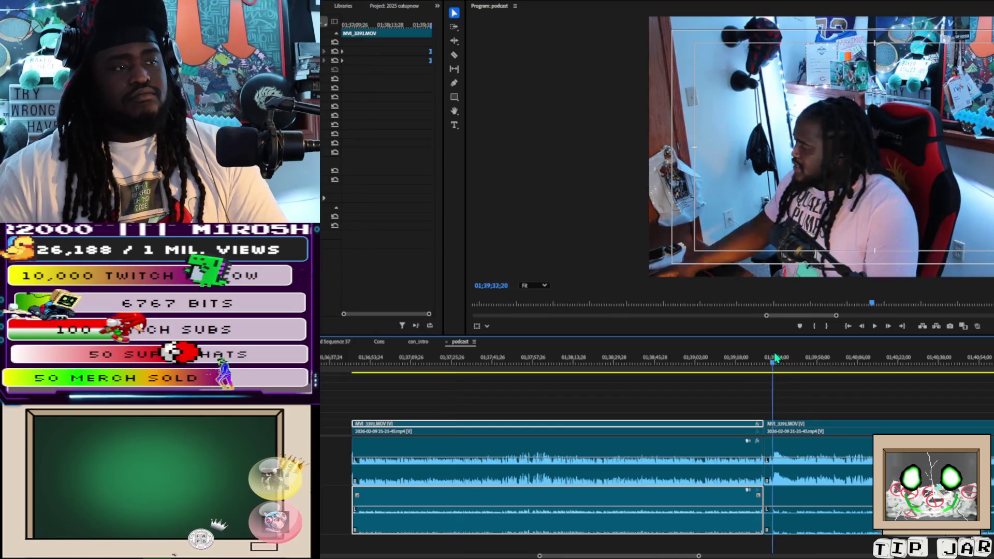
Step: Cut out the short camera sliver near 01;39;34 and play back over the removed section
key(space)
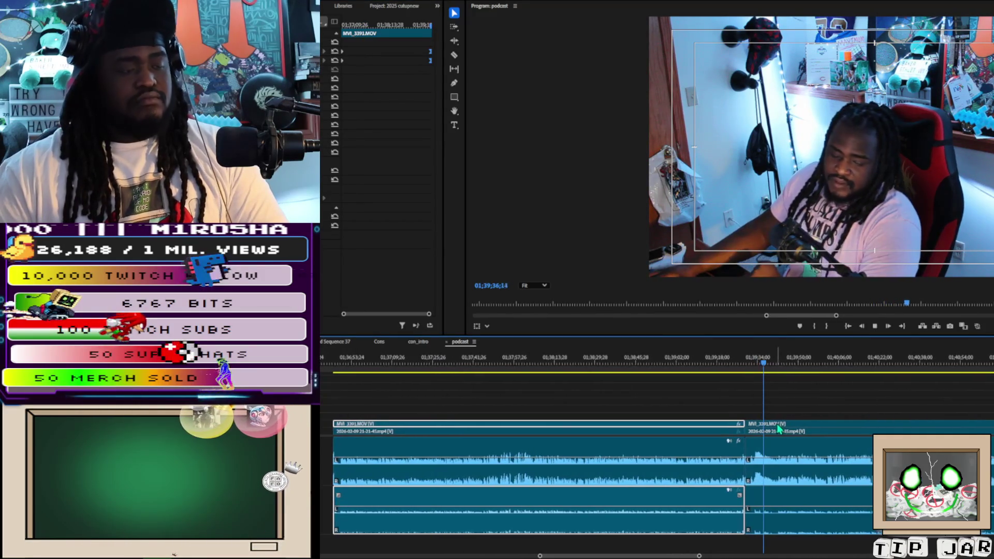
key(c)
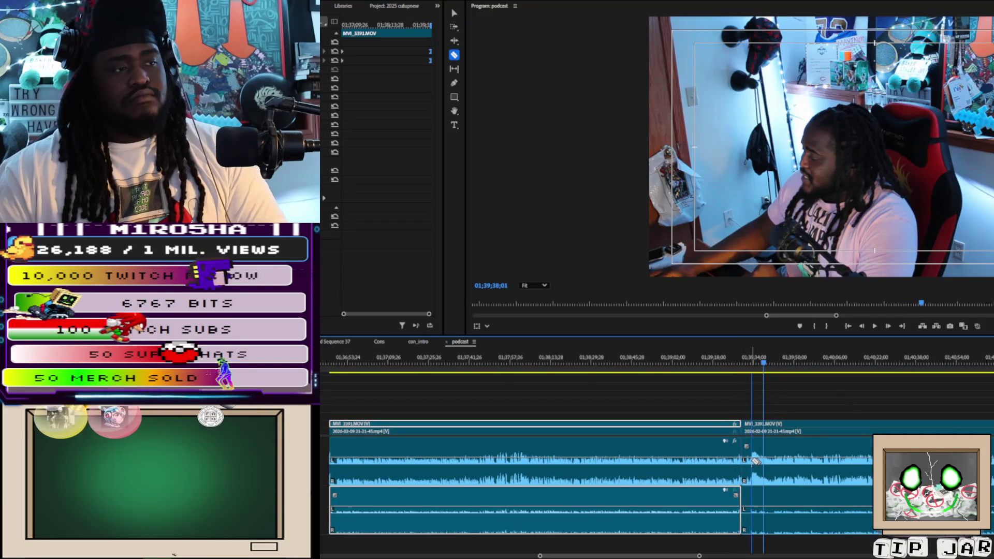
key(v)
click(746, 471)
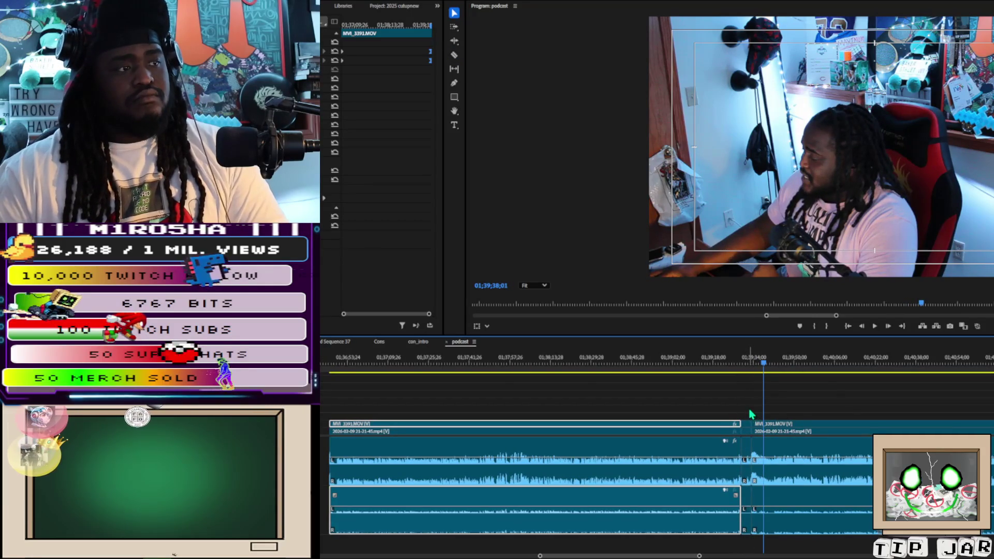
key(Delete)
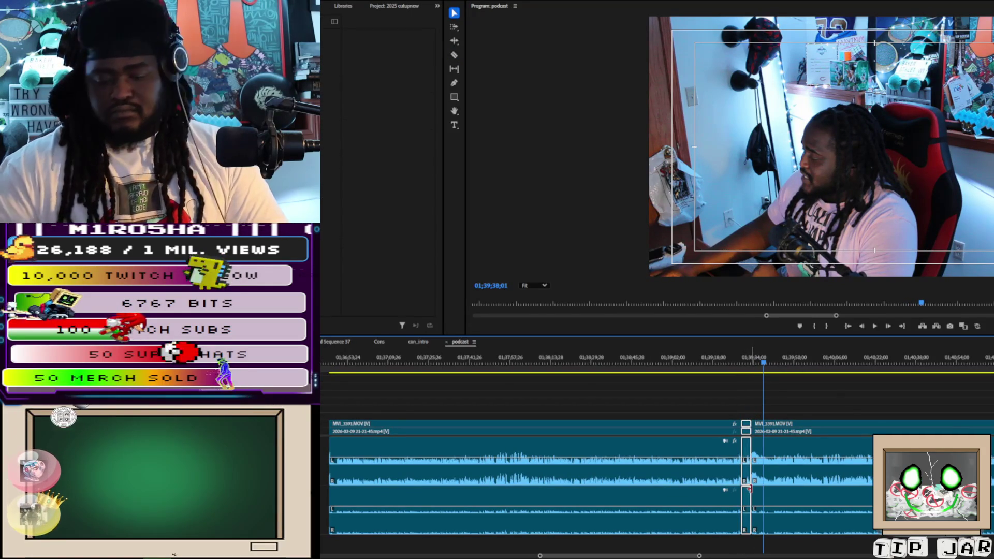
key(space)
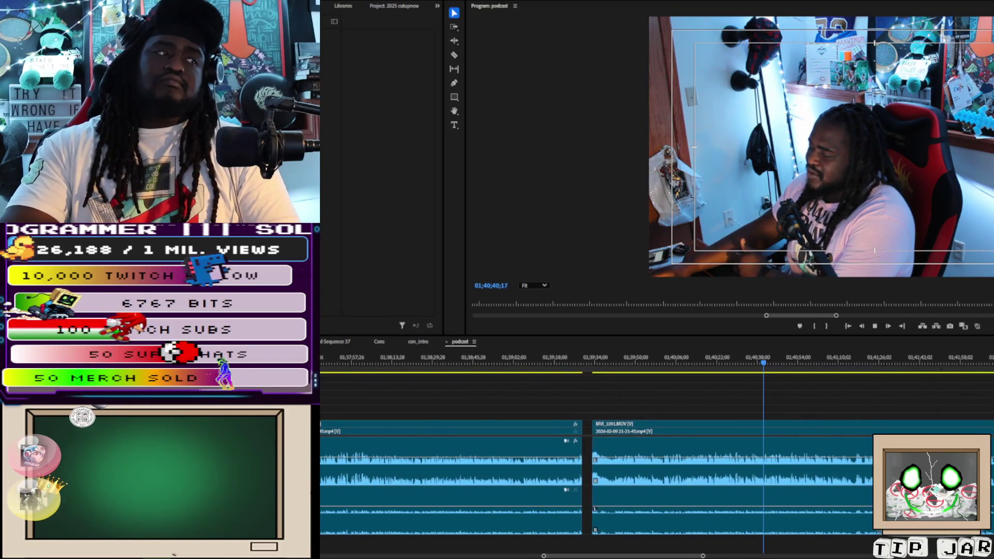
Step: Delete the MVI_3391 piece after the gap, check playback, and return the playhead to 01;41;38
click(601, 360)
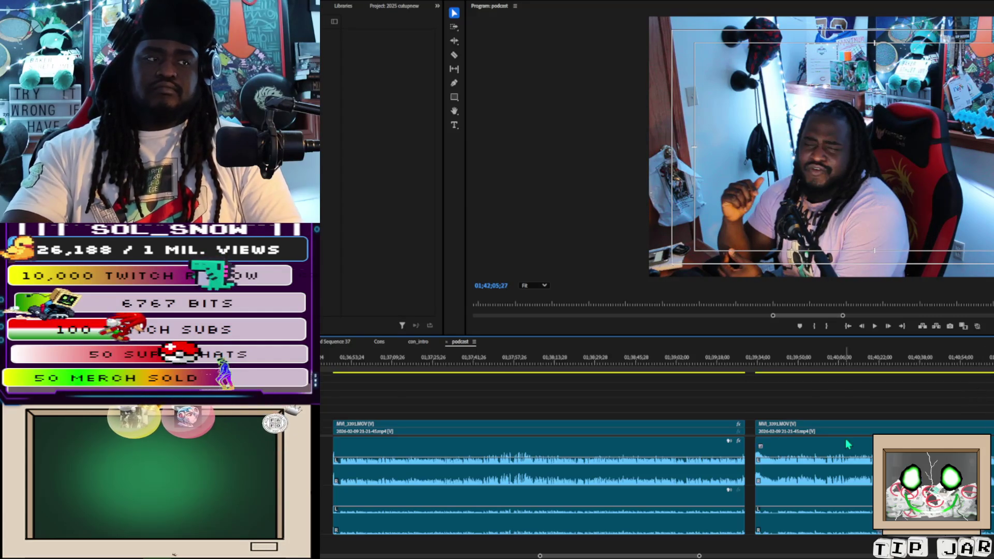
click(756, 422)
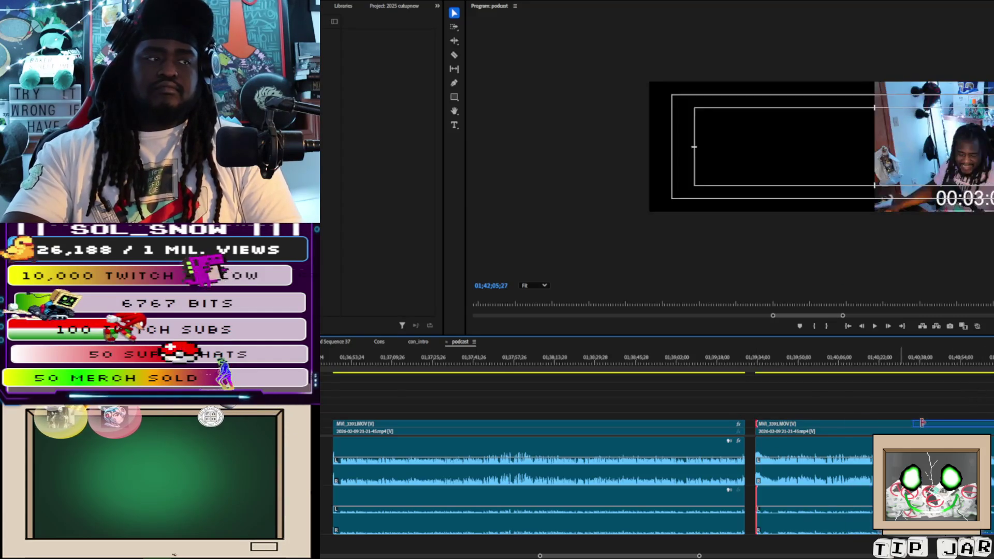
key(Delete)
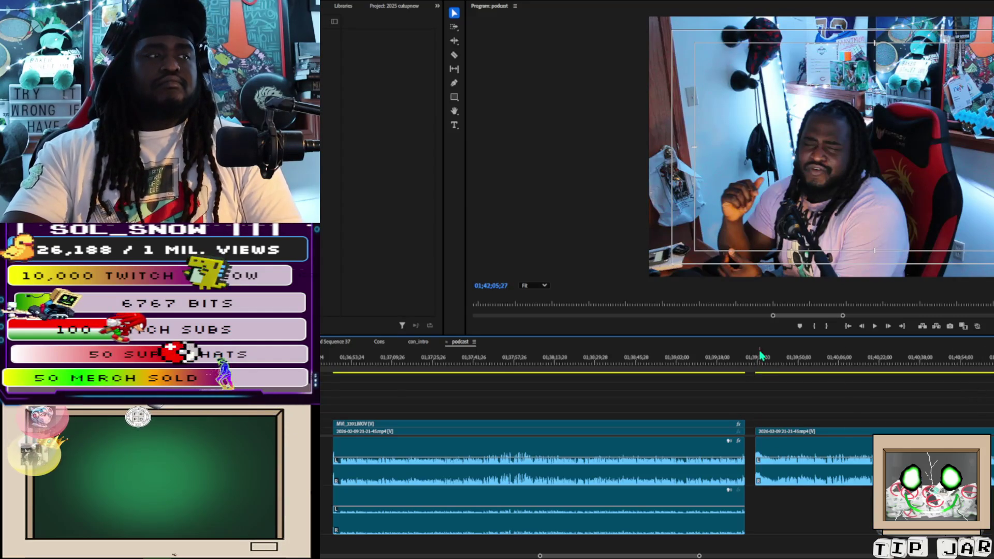
key(space)
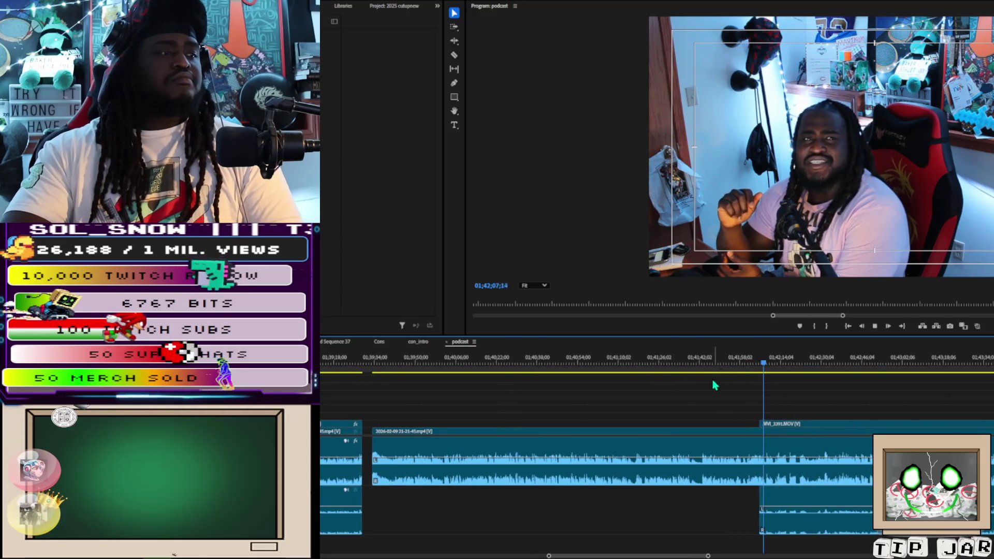
click(694, 363)
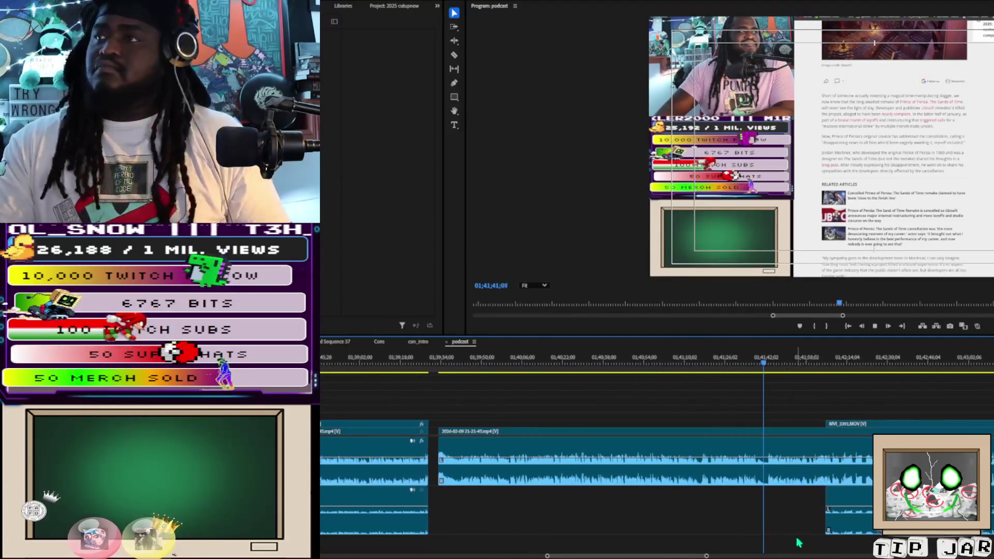
Step: Razor the stream clip twice near 01;41;46, ripple-delete the slice between, and replay the edit
key(c)
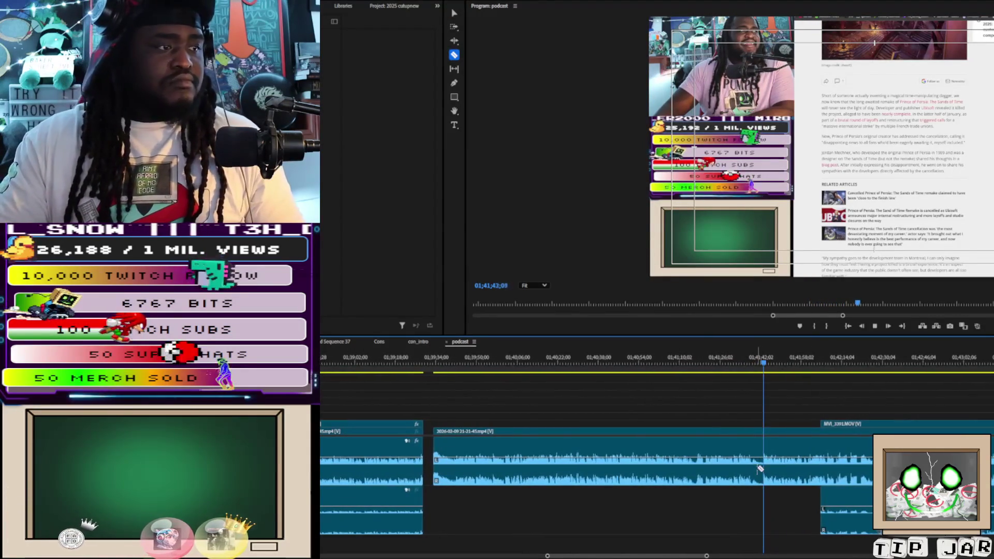
click(751, 465)
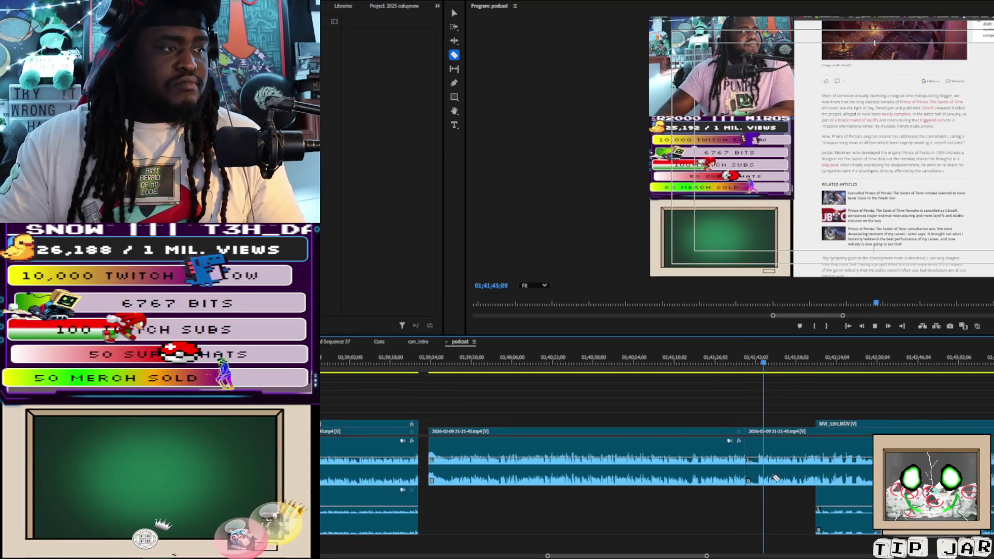
key(space)
click(748, 471)
click(758, 469)
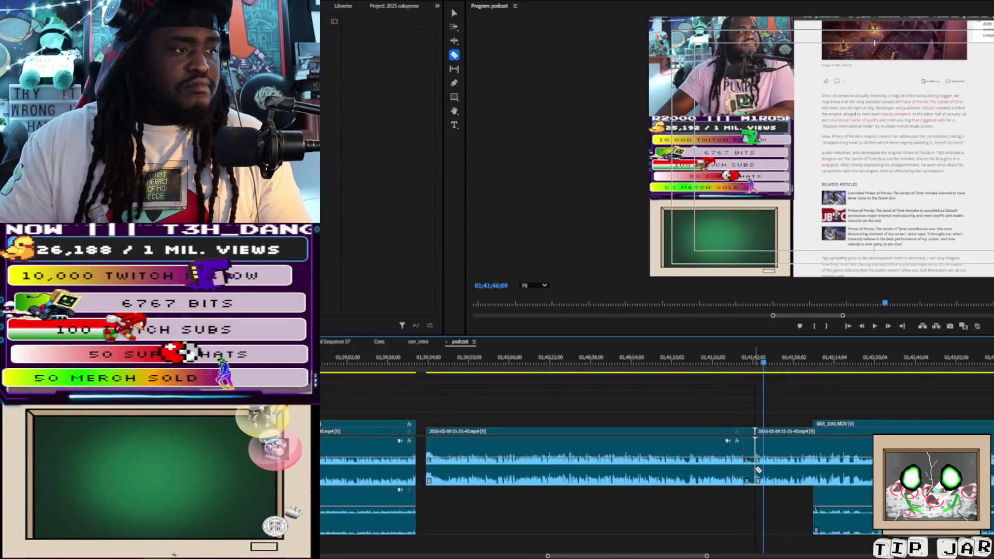
key(v)
click(752, 476)
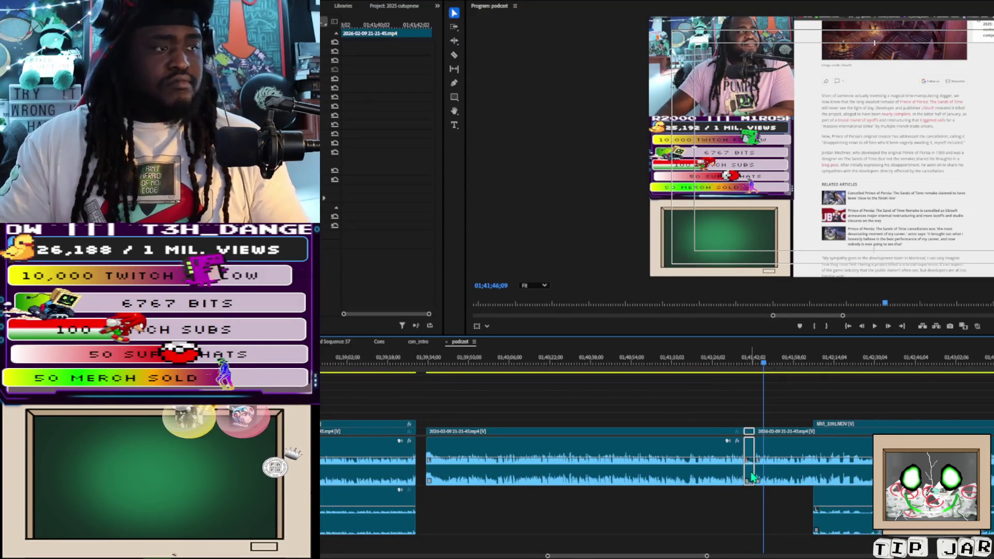
key(shift+Delete)
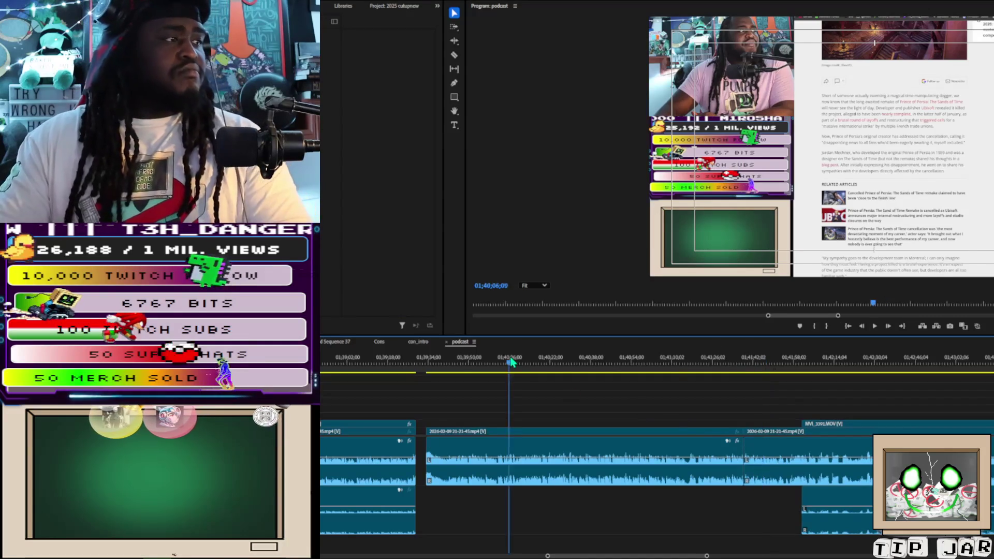
key(space)
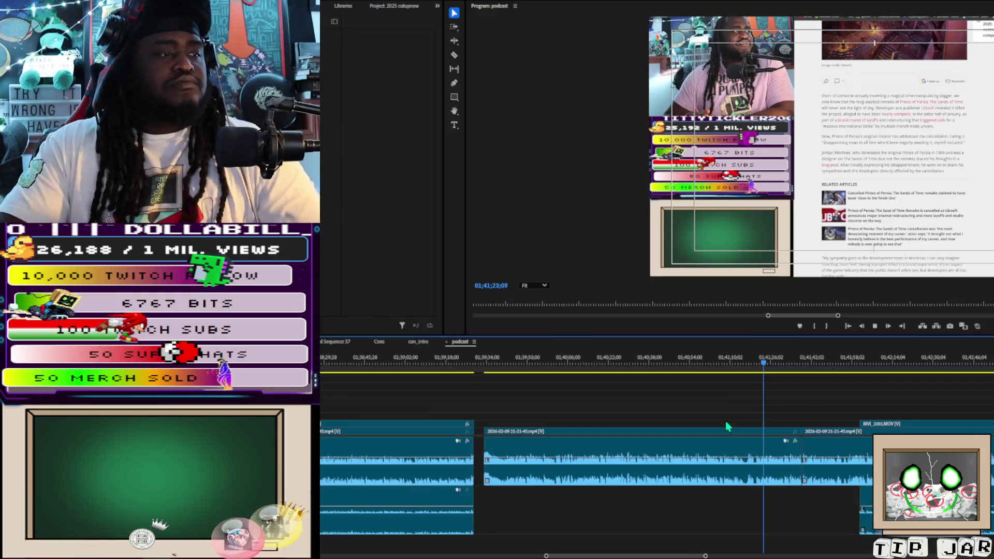
click(750, 357)
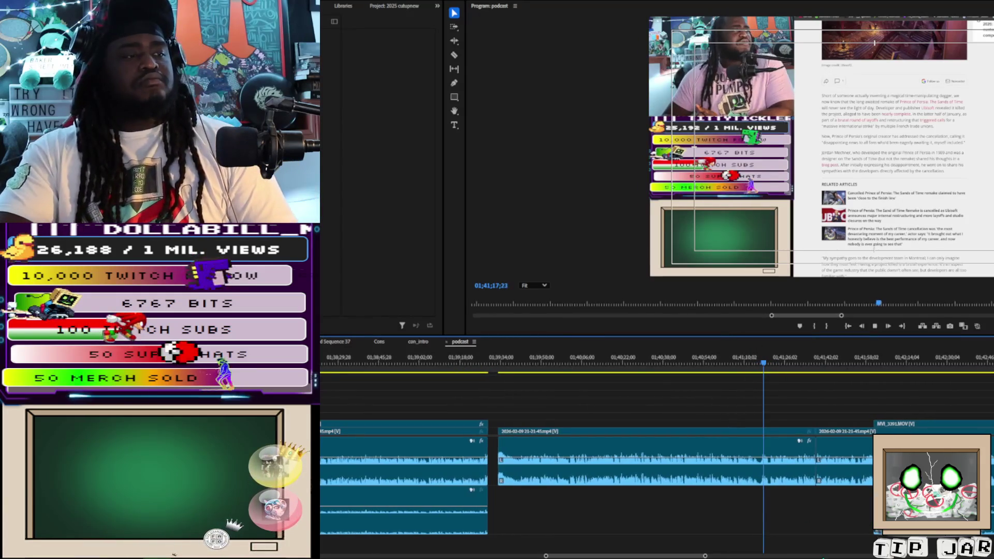
Step: Stop at 01;41;17, zoom the timeline in, and razor the stream clip at the section's start and end
key(space)
drag(705, 556, 662, 553)
key(c)
click(728, 468)
click(798, 470)
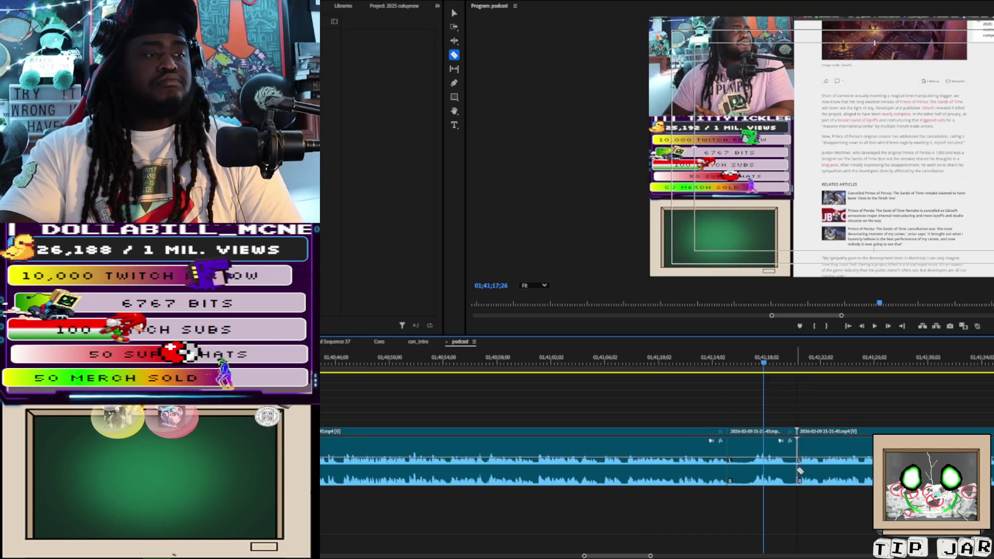
Step: Delete the unwanted slice between the two cuts and replay from just before the edit
click(782, 468)
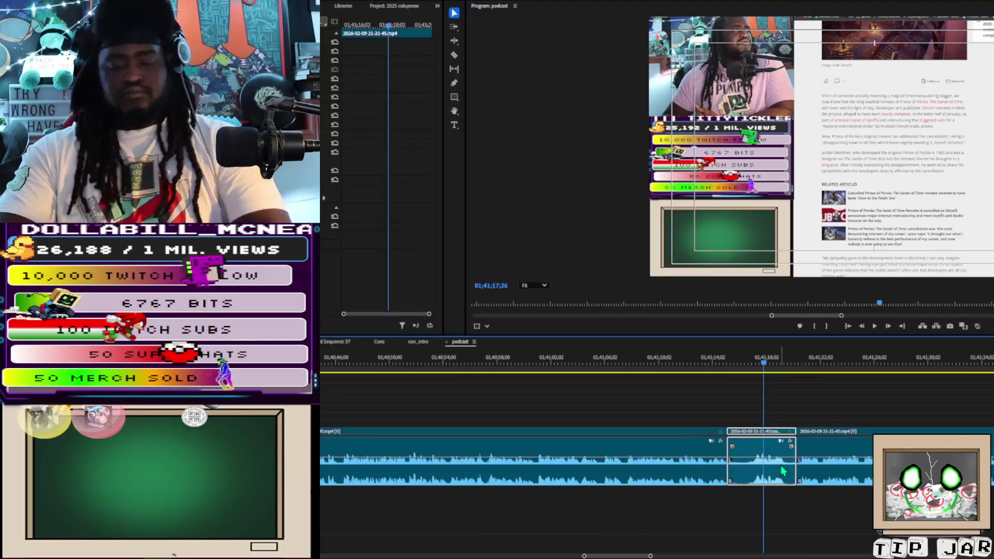
key(Delete)
click(781, 471)
key(Delete)
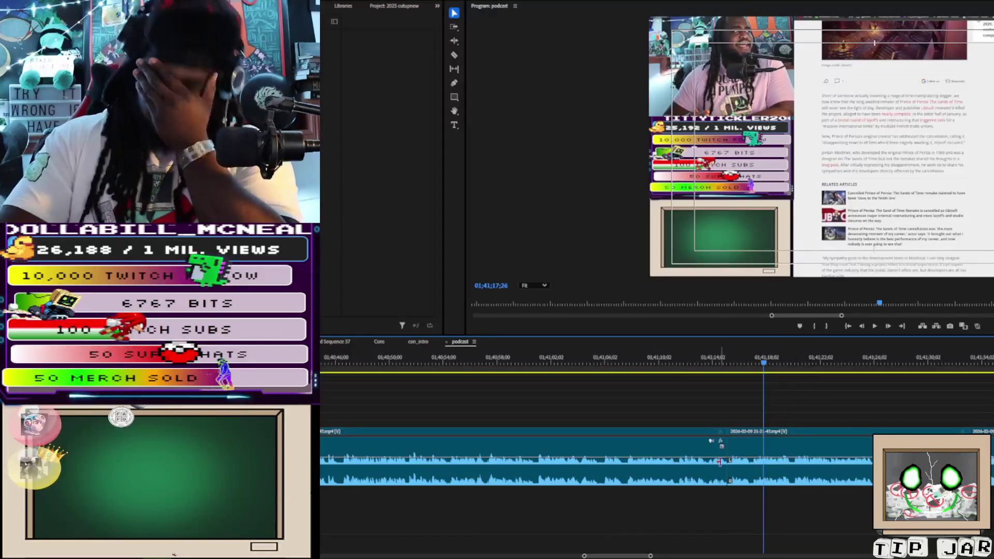
click(683, 362)
key(space)
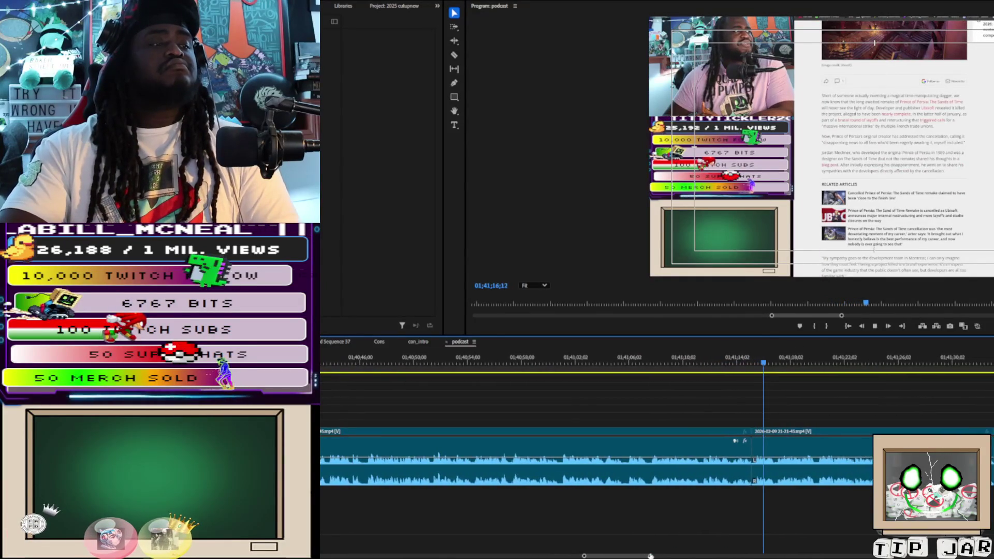
drag(650, 556, 724, 554)
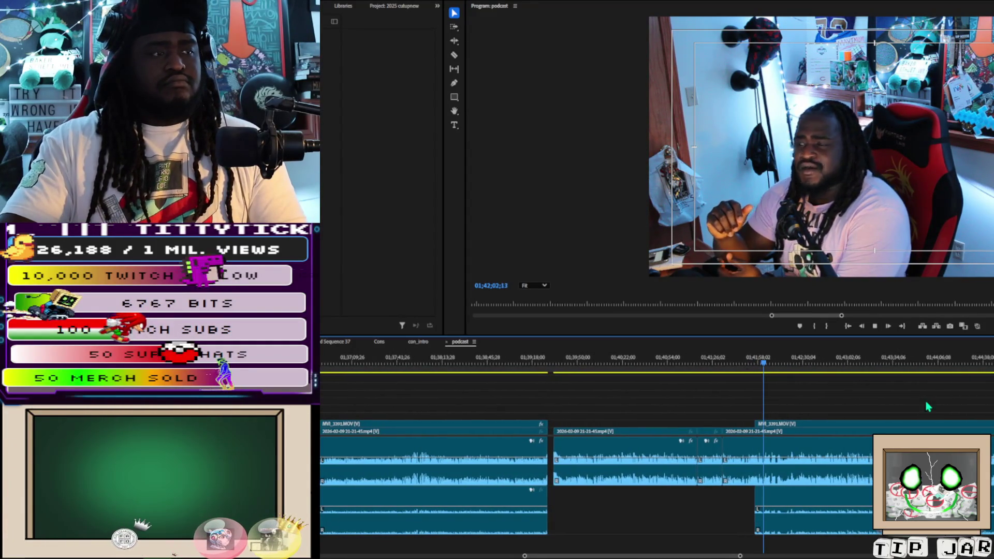
Step: Park the playhead at 01;41;55, extend MVI_3391.MOV's start back to it, and play to check
click(744, 362)
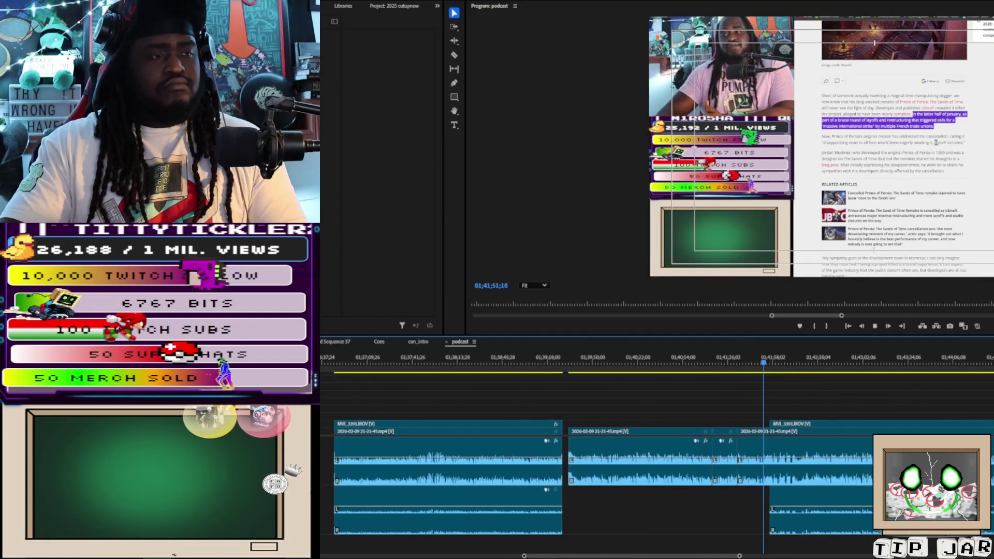
drag(739, 556, 675, 557)
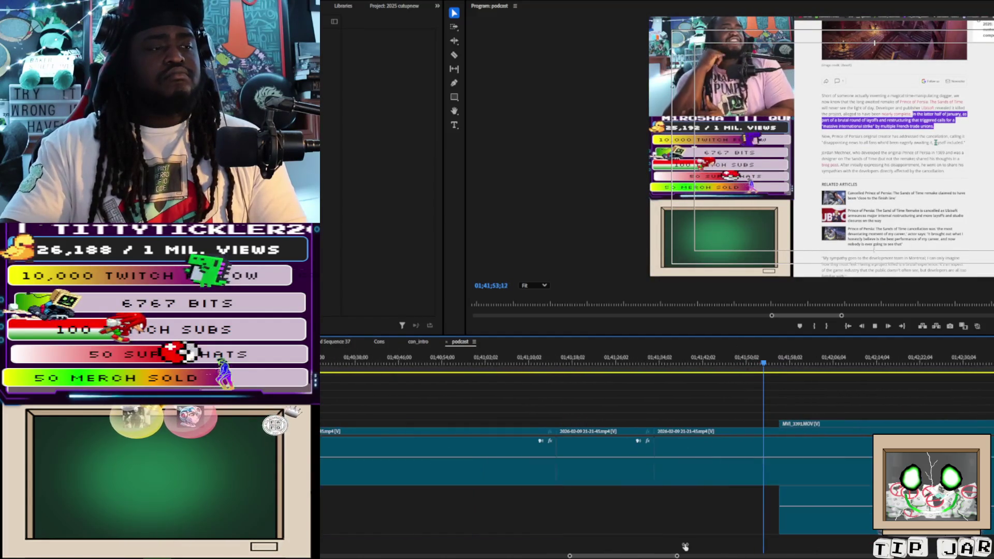
key(space)
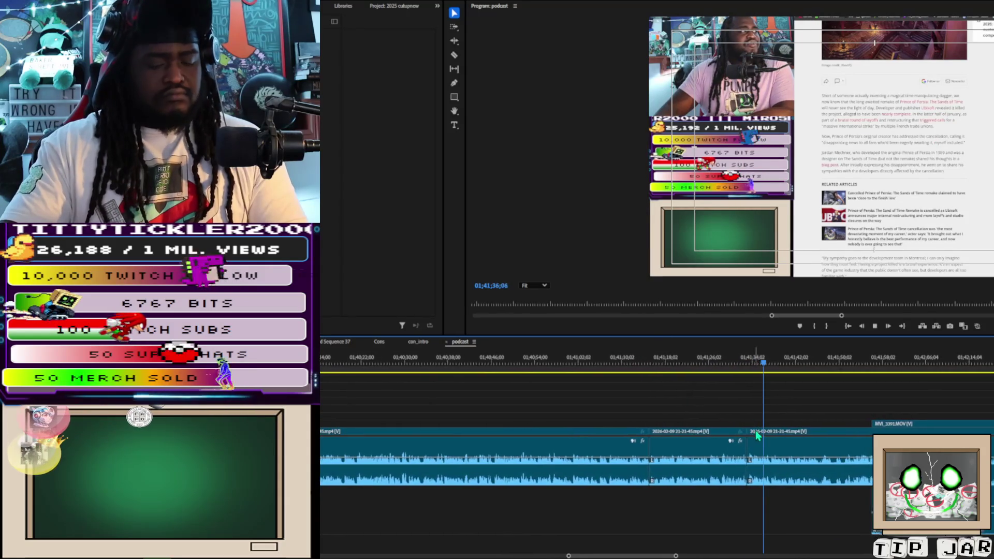
key(c)
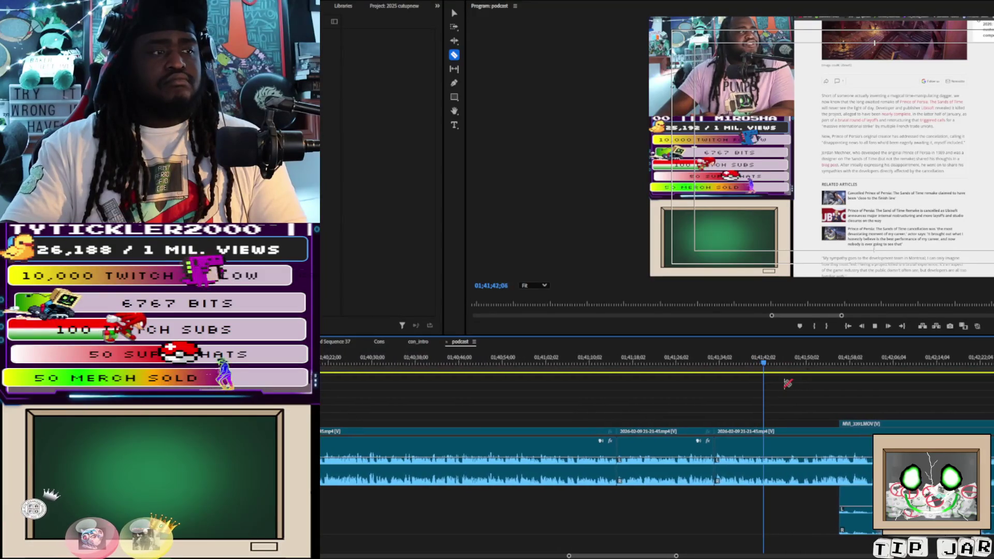
click(794, 366)
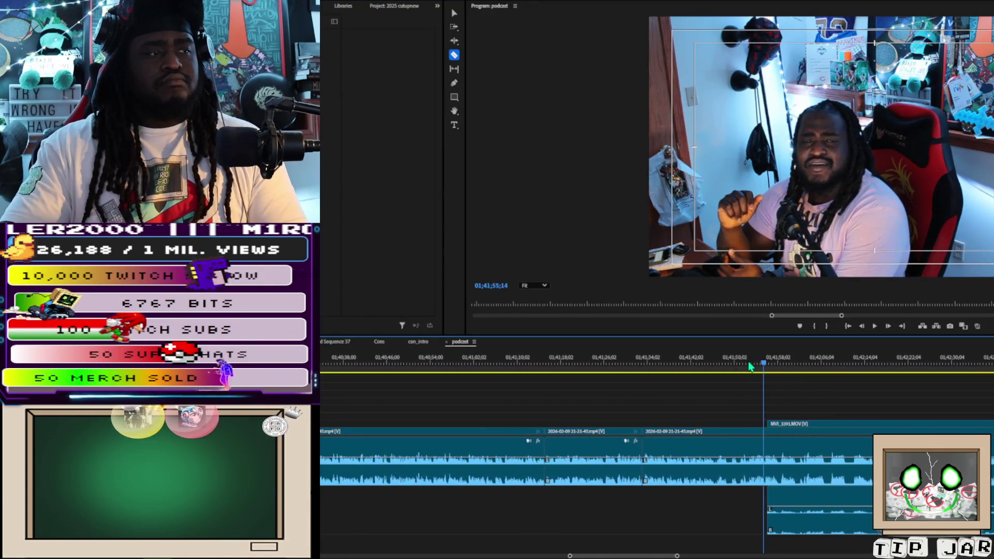
click(749, 364)
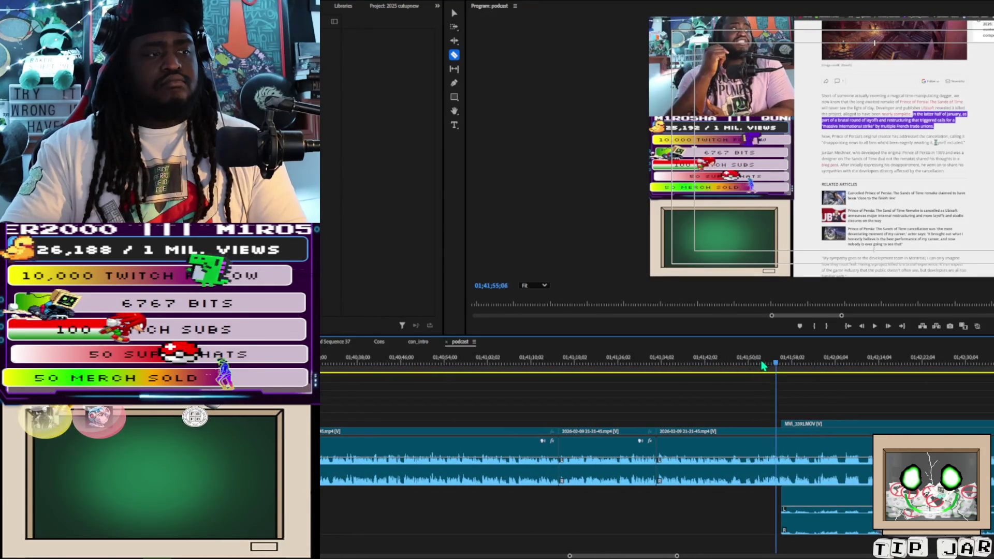
key(space)
key(shift+Right)
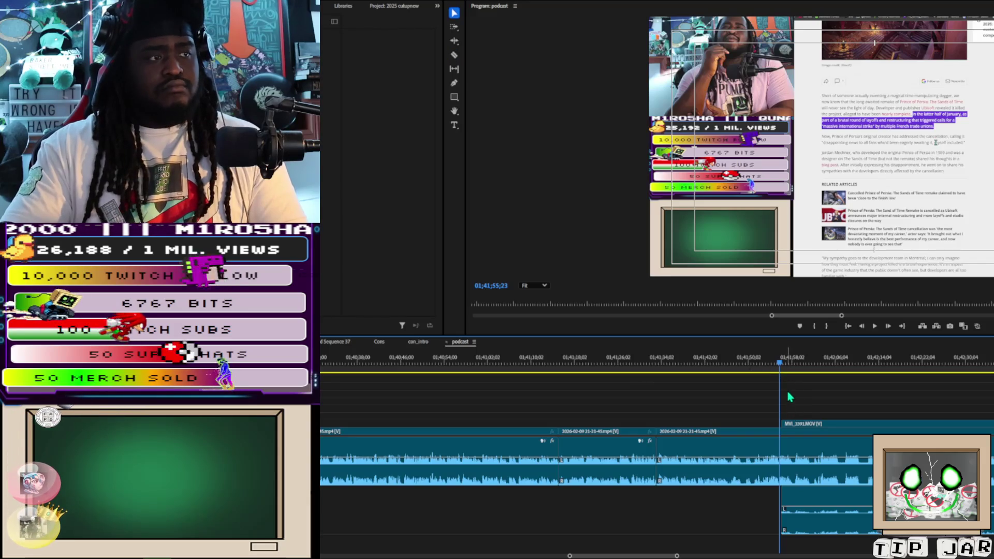
drag(784, 423, 780, 424)
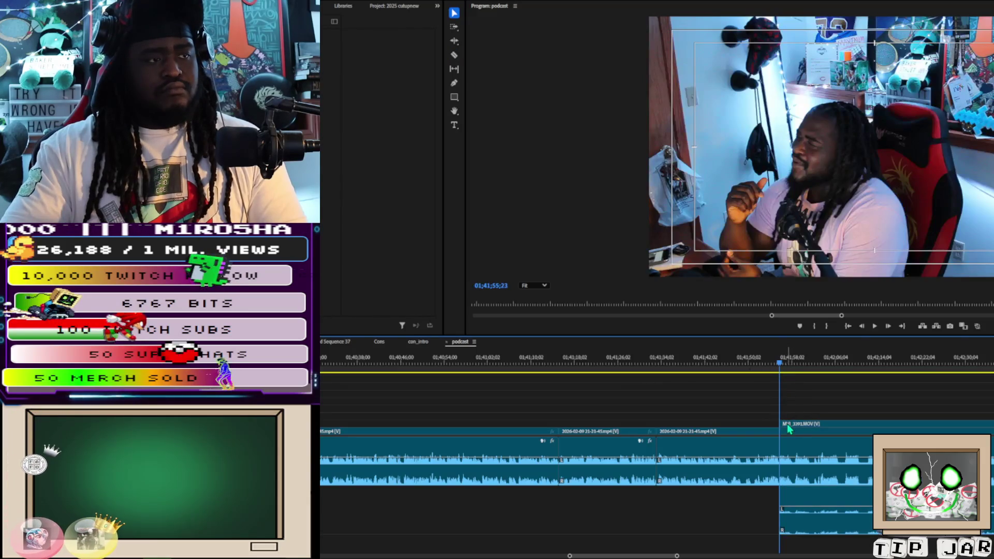
key(space)
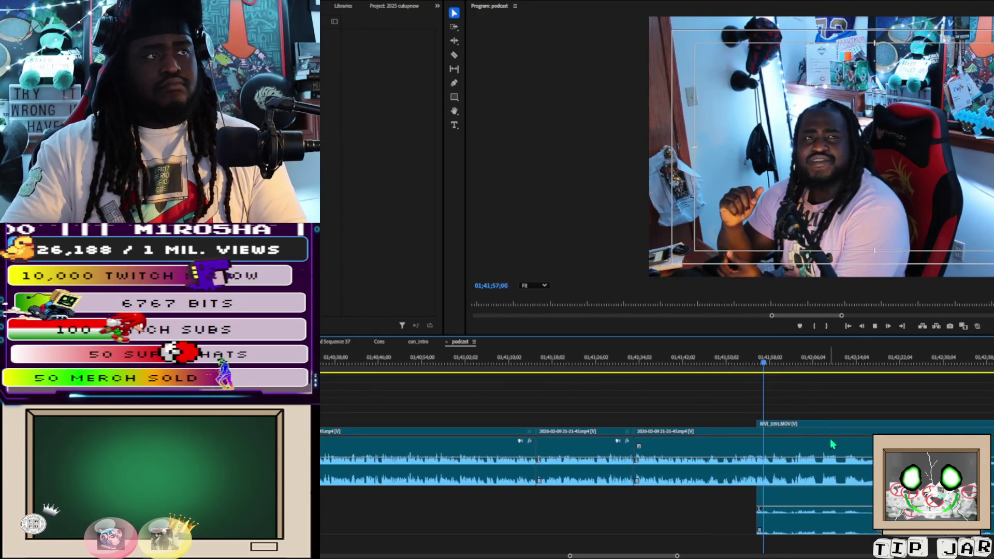
key(c)
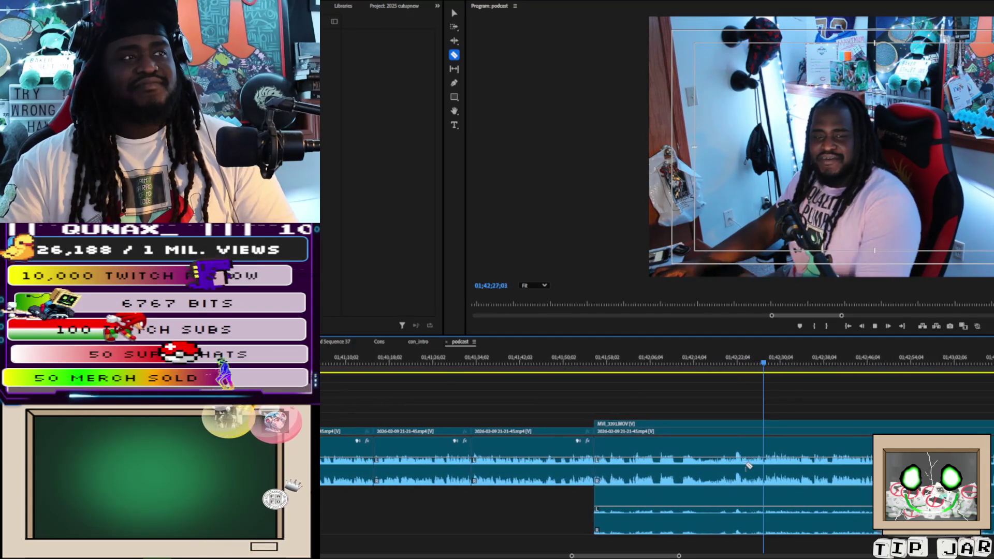
Step: Select the MVI_3391 camera and stream clips before the 01;42;28 cut and label them Orange
key(space)
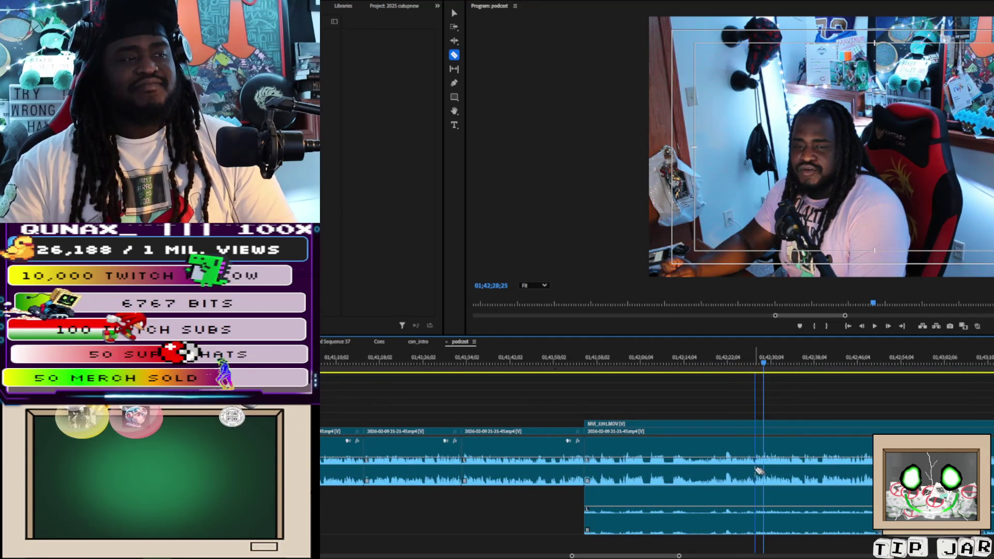
click(699, 460)
scroll(693, 476, down, 5)
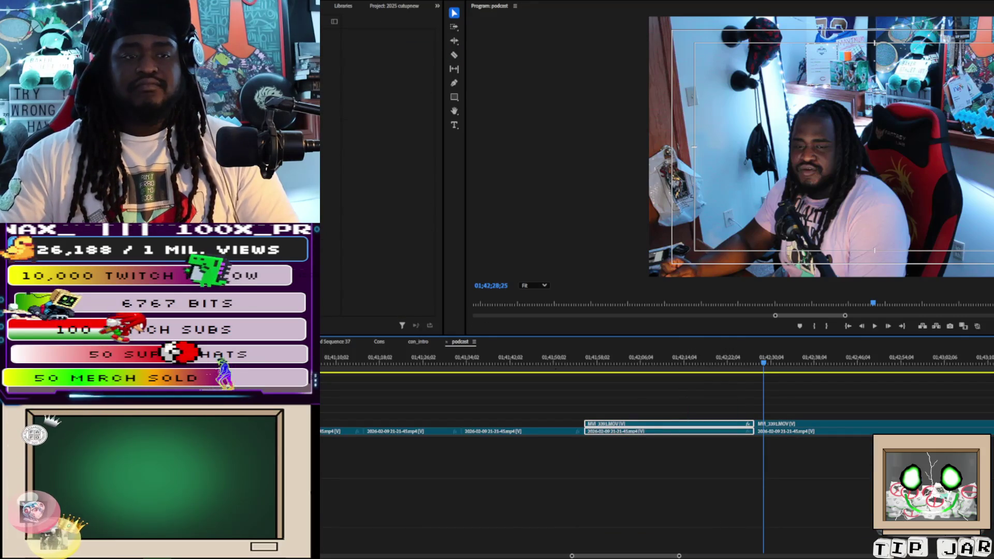
scroll(600, 486, up, 5)
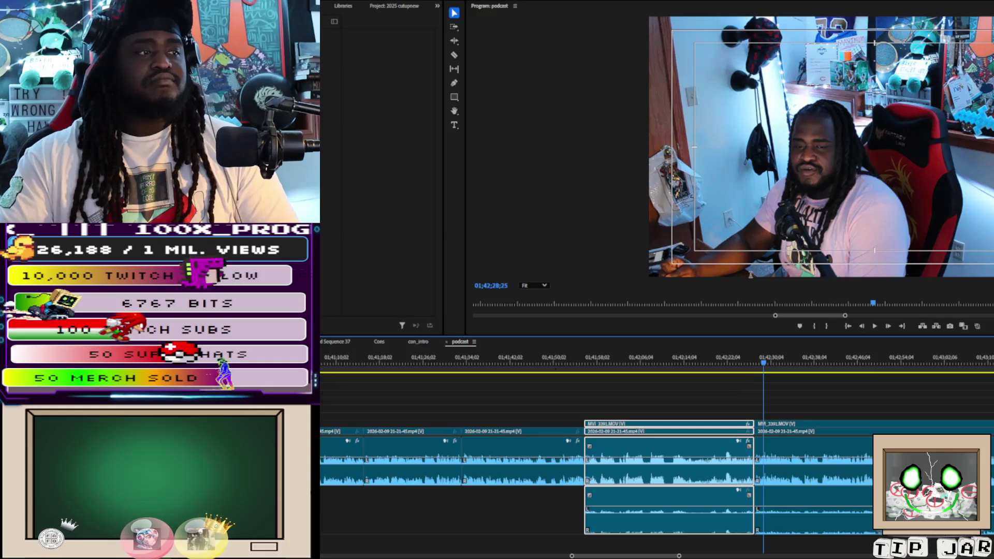
click(705, 407)
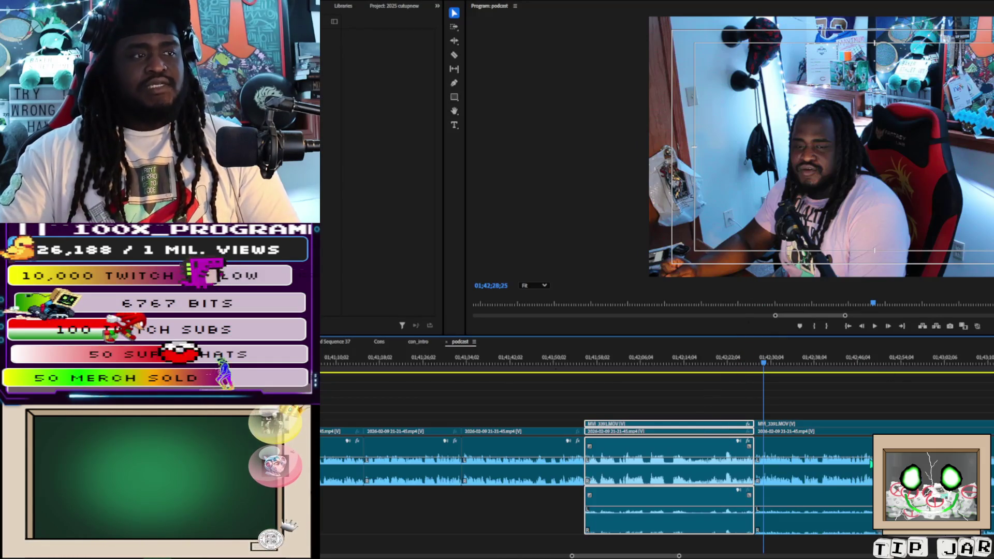
key(ctrl+shift+1)
key(space)
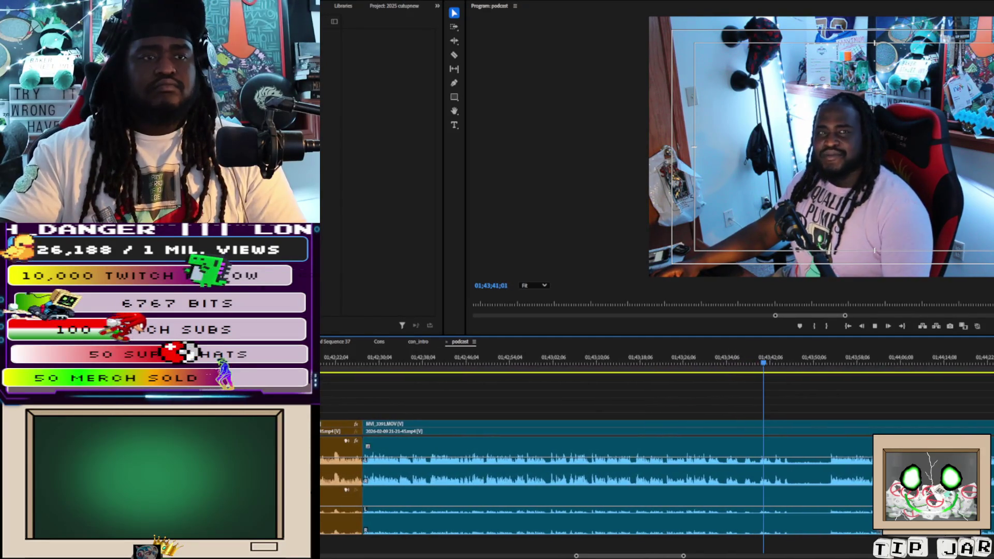
Step: Razor the clip stack at 01;43;48 and replay from about 01;43;03
key(c)
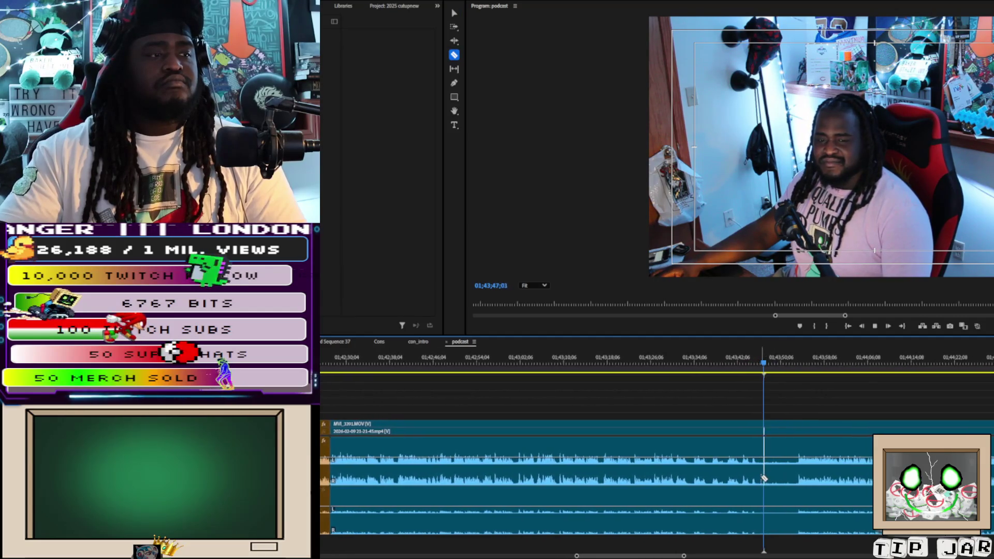
key(space)
click(740, 470)
click(521, 362)
key(space)
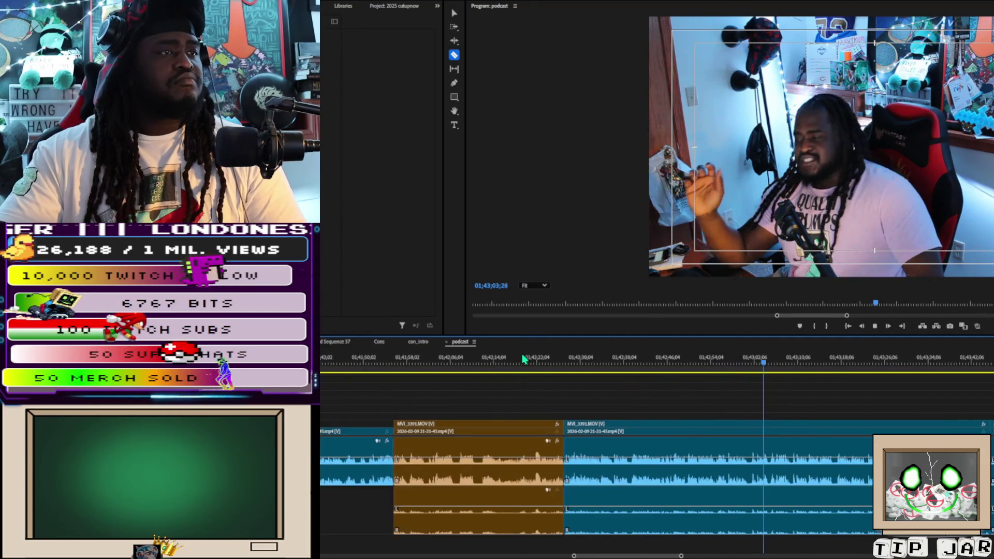
Step: Cut MVI_3391 at the playhead near 01;42;48 and delete the piece before the cut
key(Up)
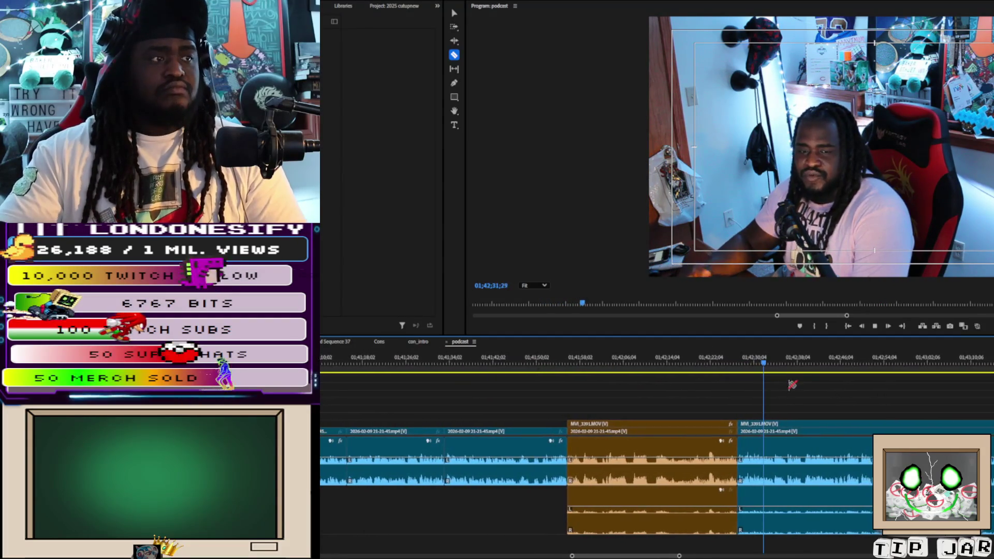
drag(785, 362, 850, 366)
key(Left)
key(Left)
key(Left)
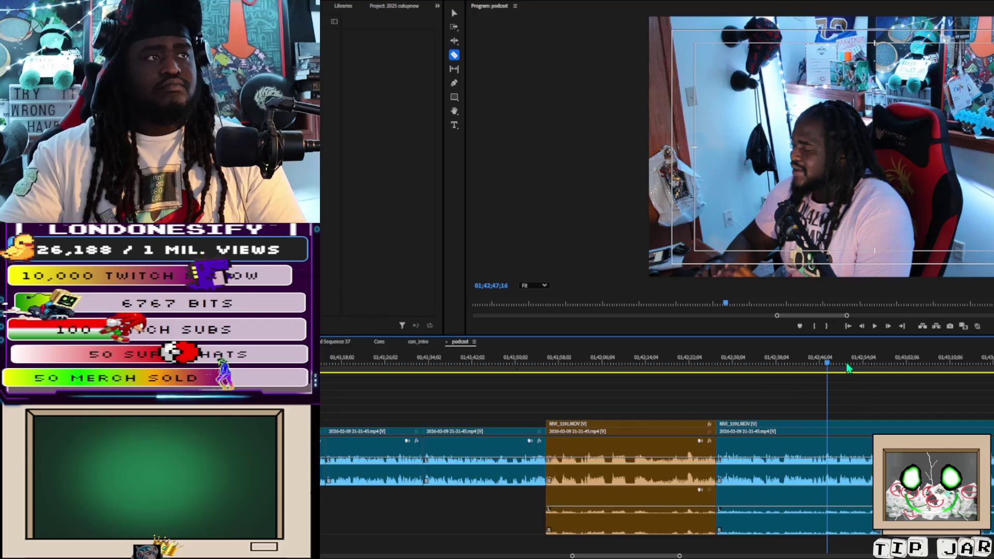
click(827, 424)
key(v)
click(790, 424)
key(Delete)
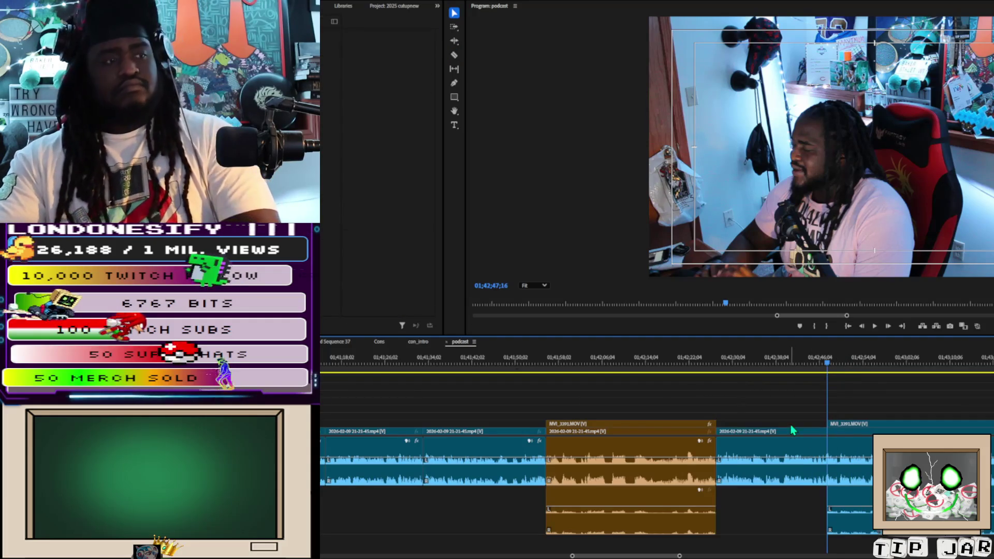
key(space)
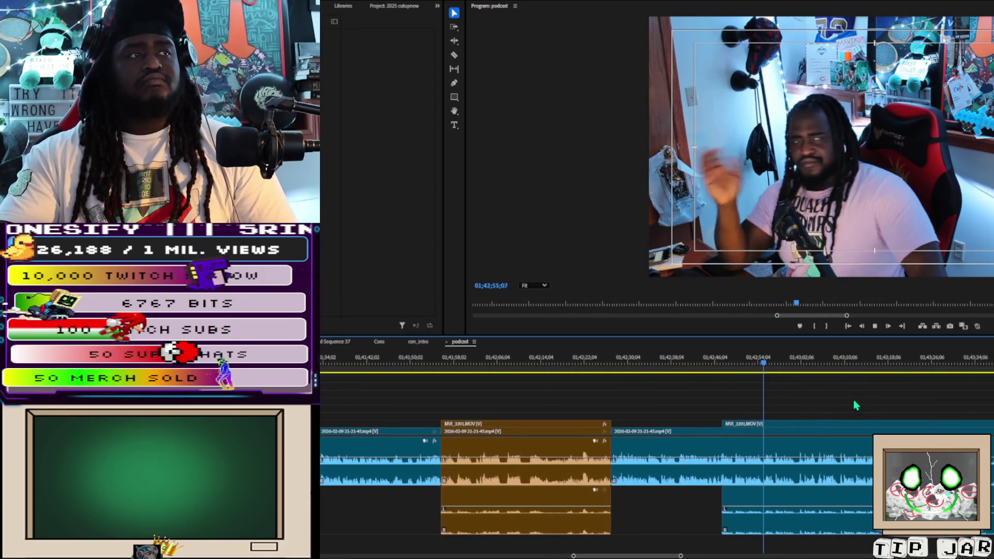
Step: Split the stream clip on V1 where MVI_3391 now starts
drag(858, 393, 880, 466)
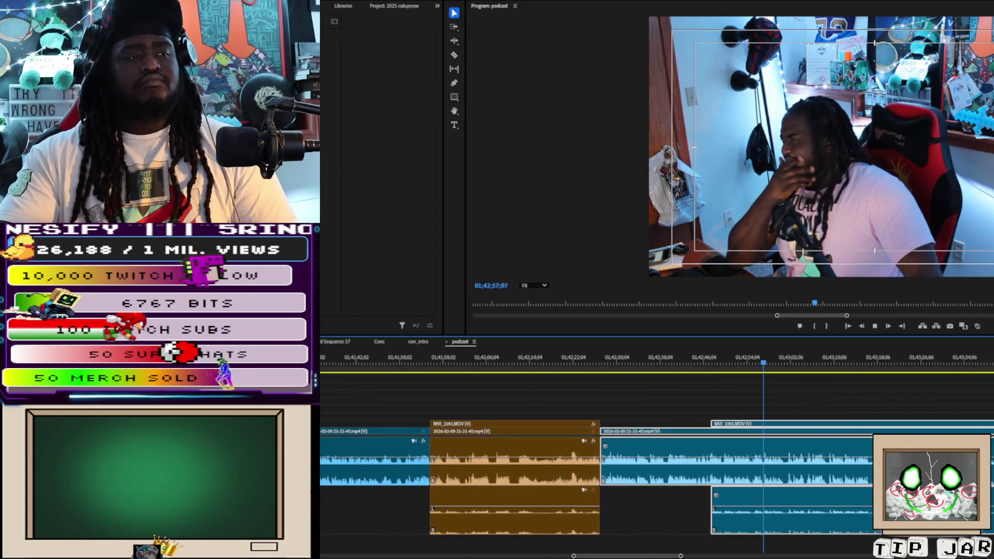
key(c)
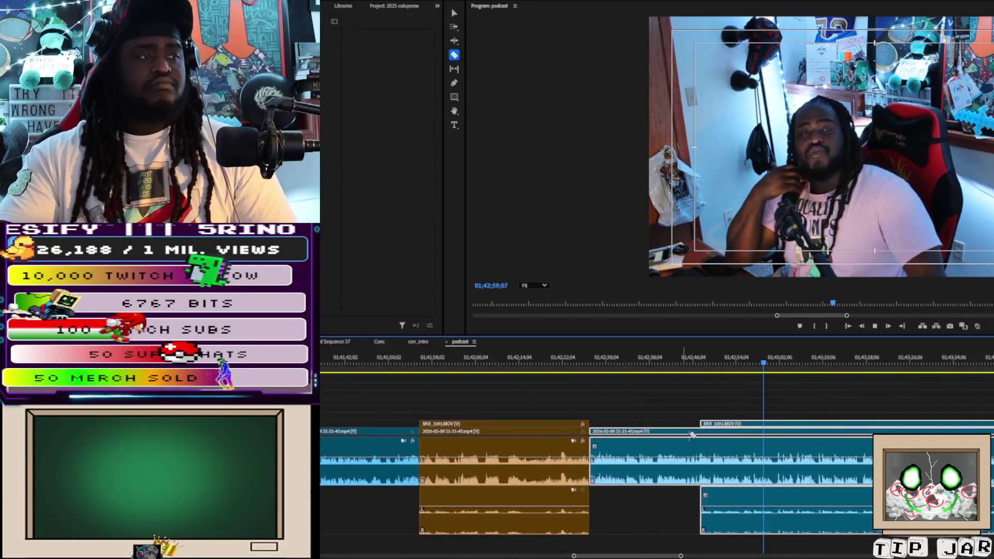
click(698, 441)
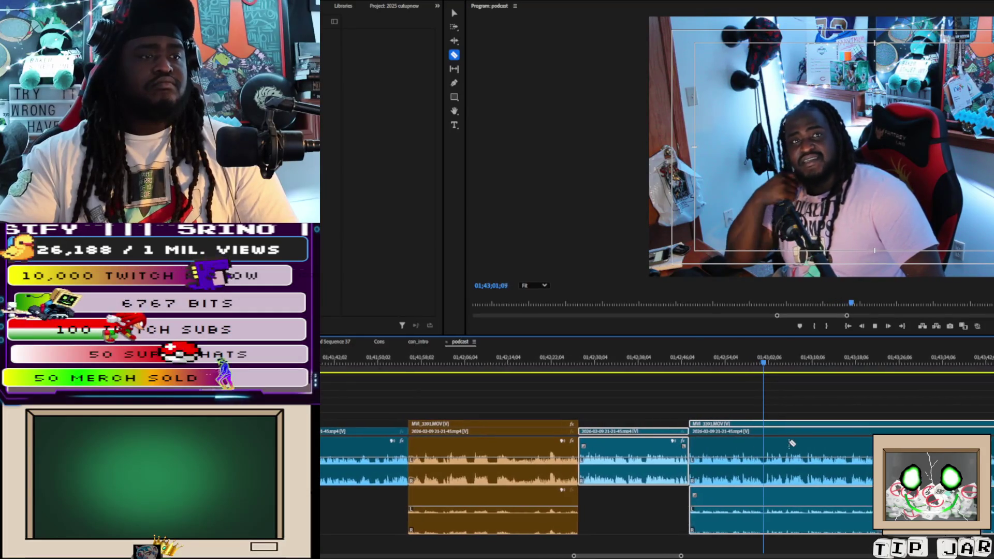
key(v)
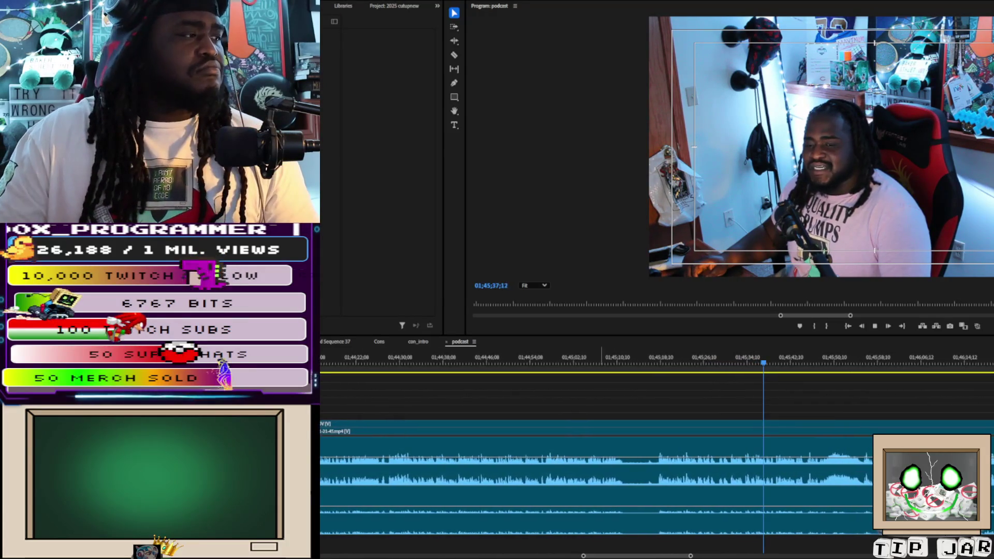
Step: Razor at the playhead and ripple-delete two short segments around 01;45;10, one after the other
click(559, 359)
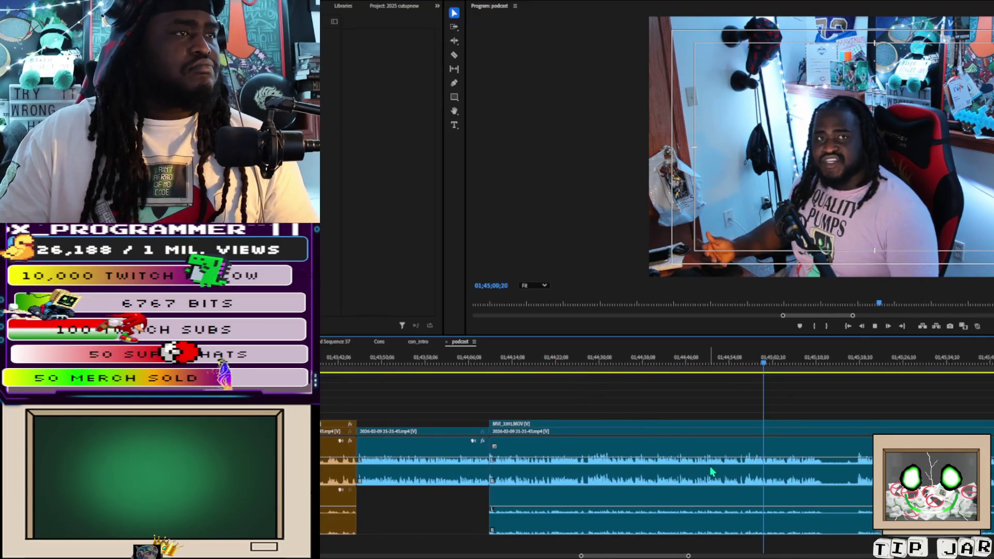
key(c)
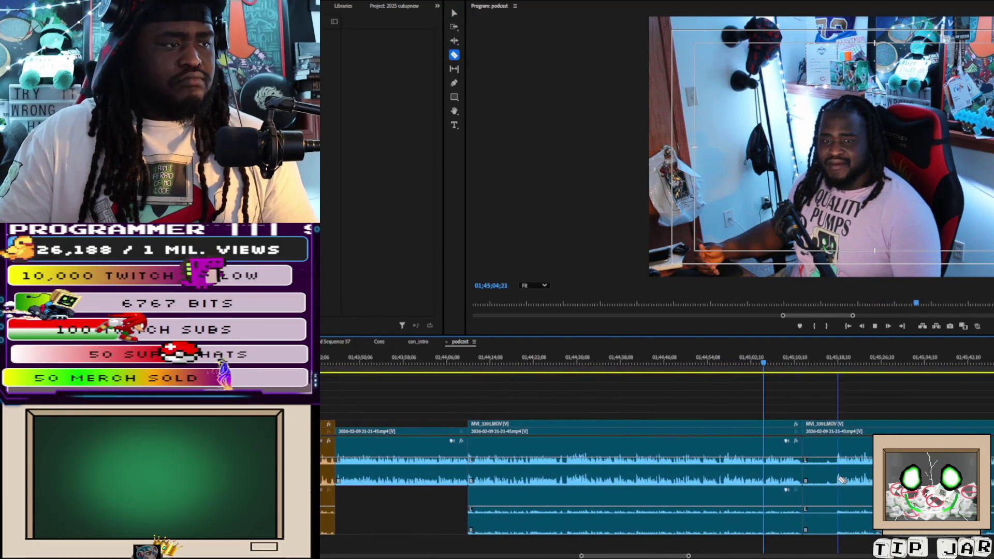
click(825, 495)
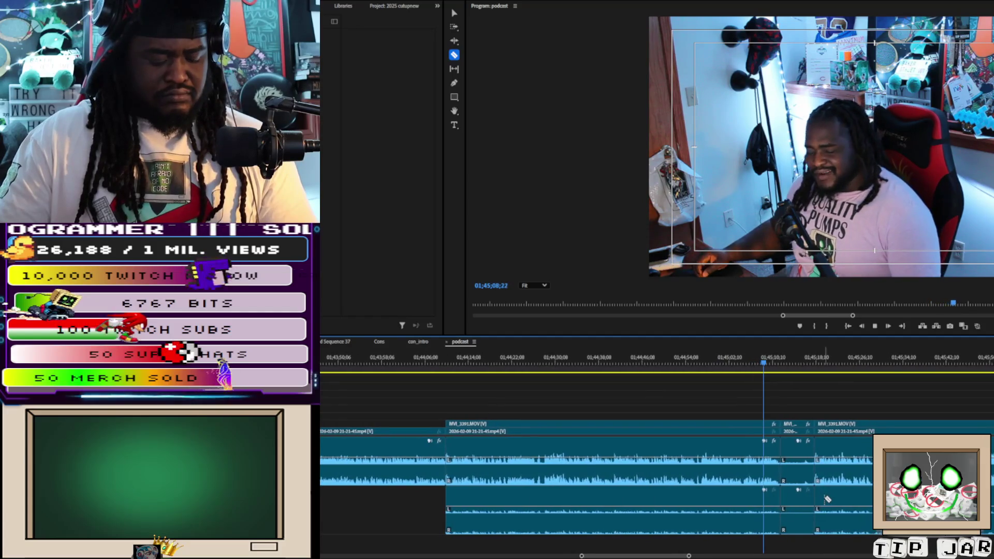
key(v)
key(space)
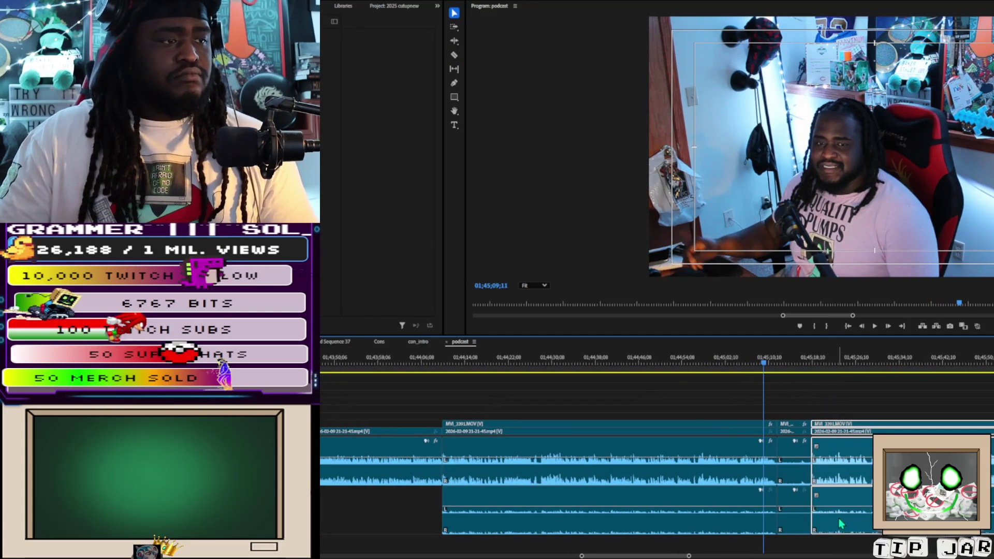
key(shift+Delete)
key(space)
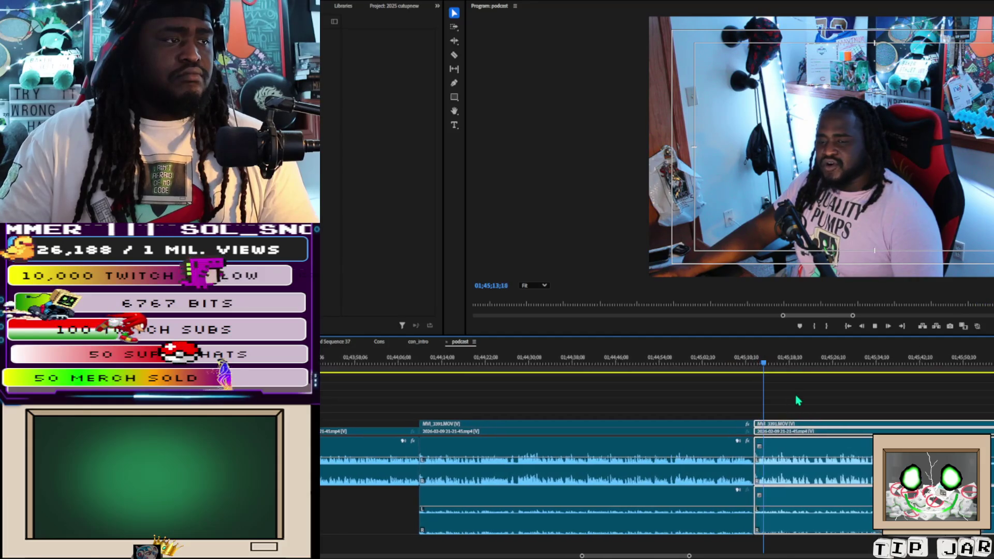
ctrl+click(851, 425)
key(shift+Delete)
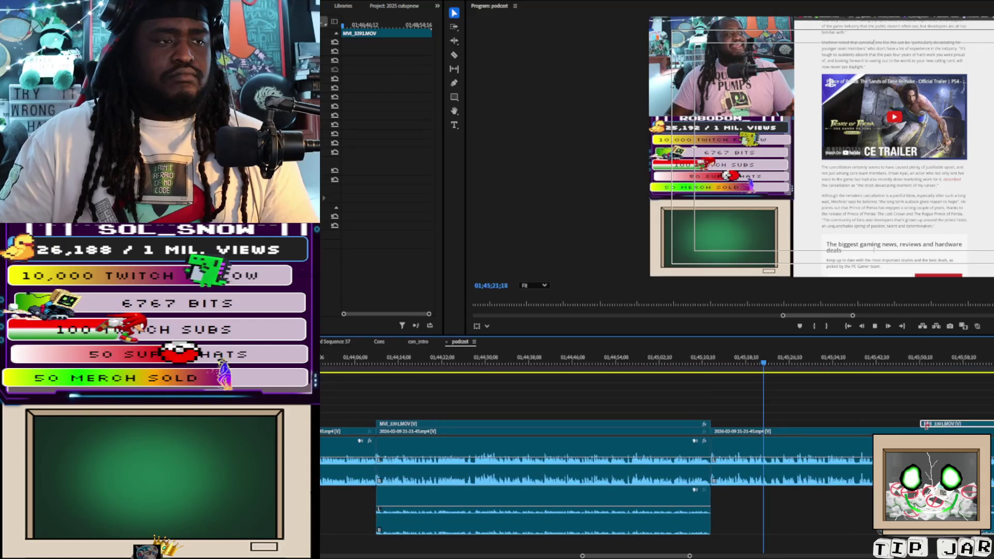
key(space)
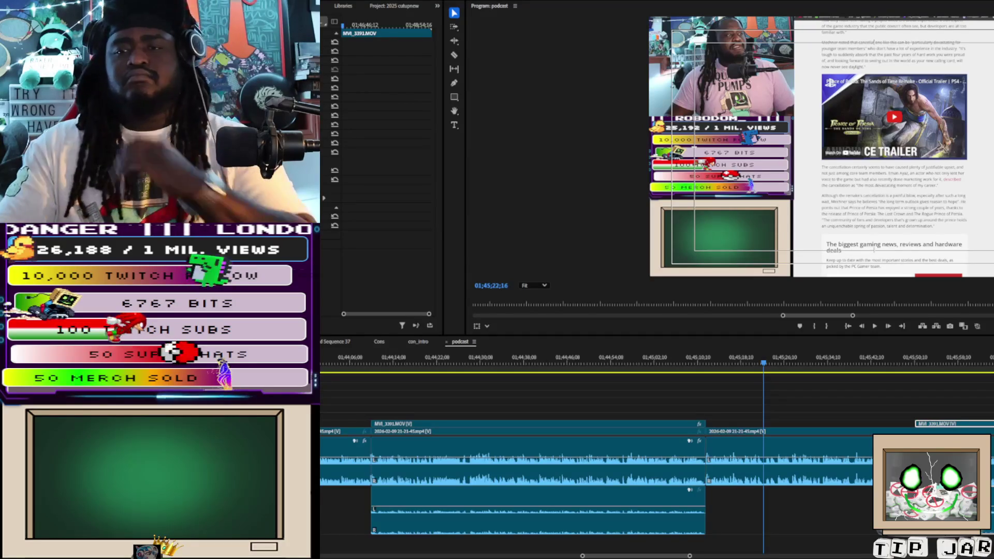
click(887, 396)
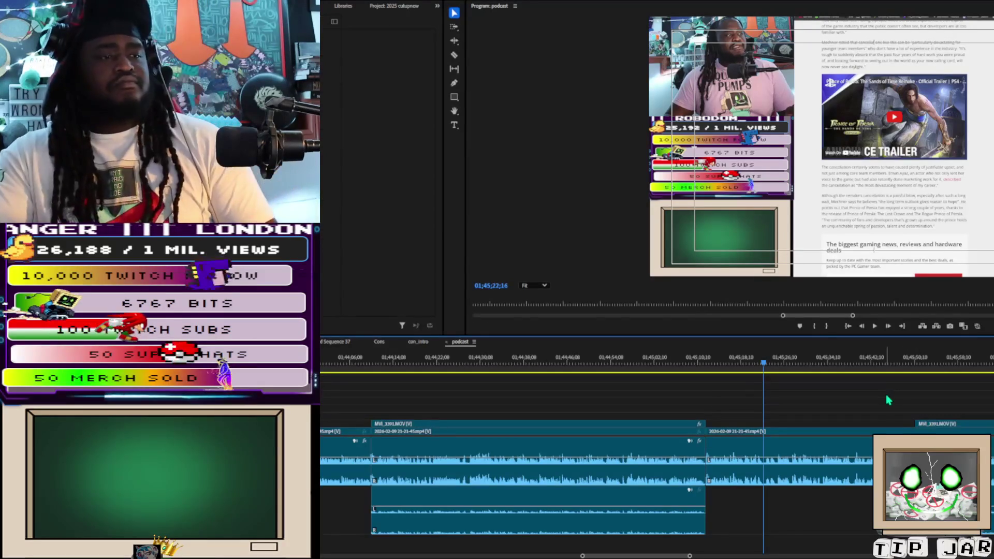
key(space)
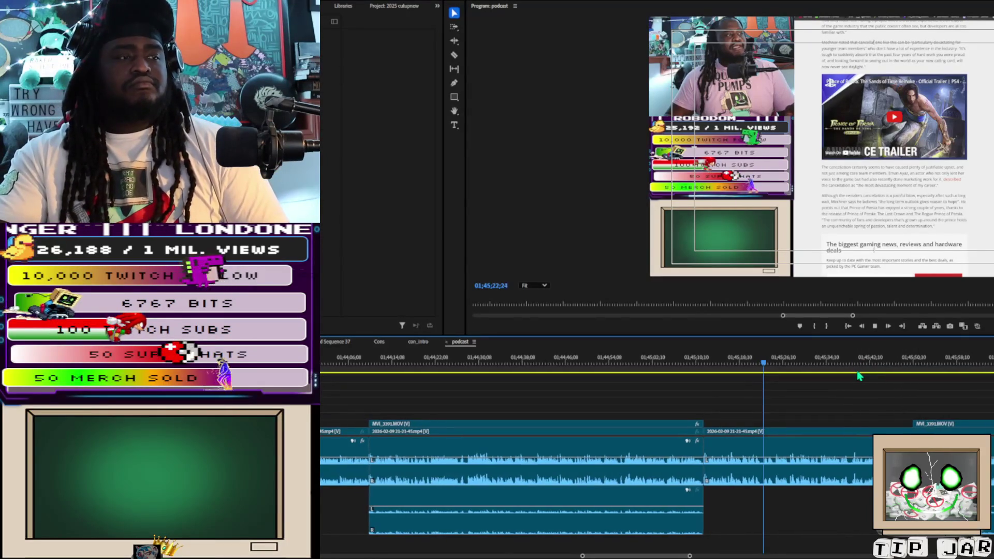
key(l)
key(l)
key(l)
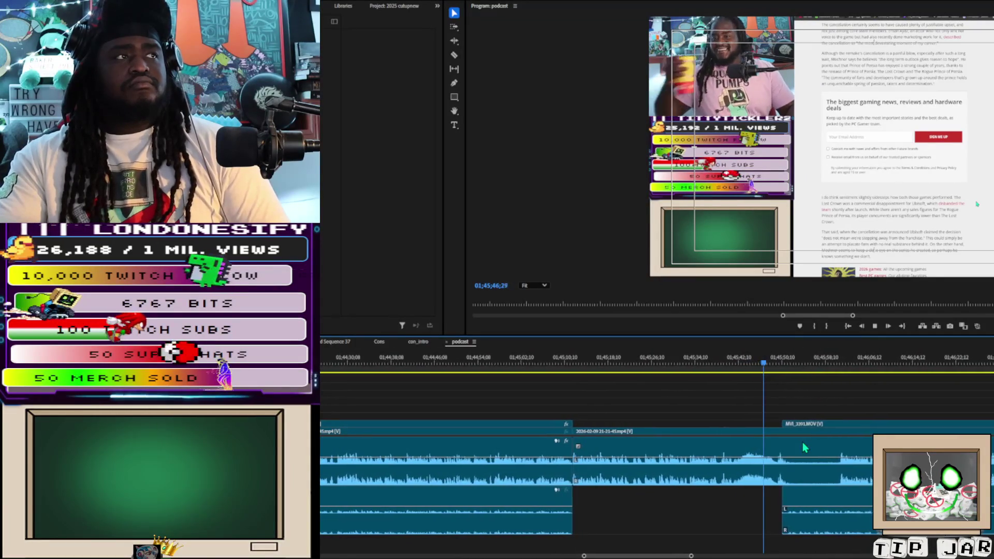
key(space)
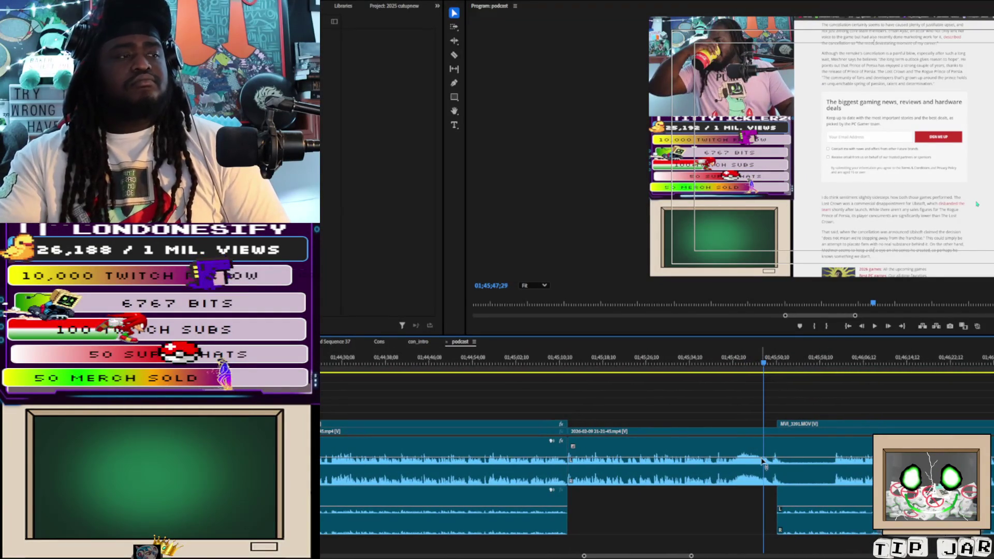
click(637, 363)
key(space)
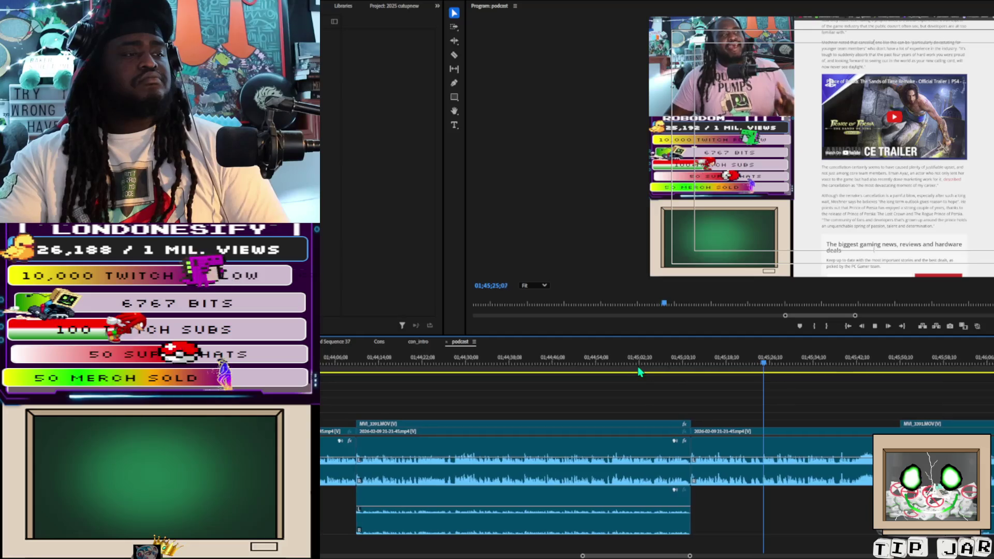
click(713, 362)
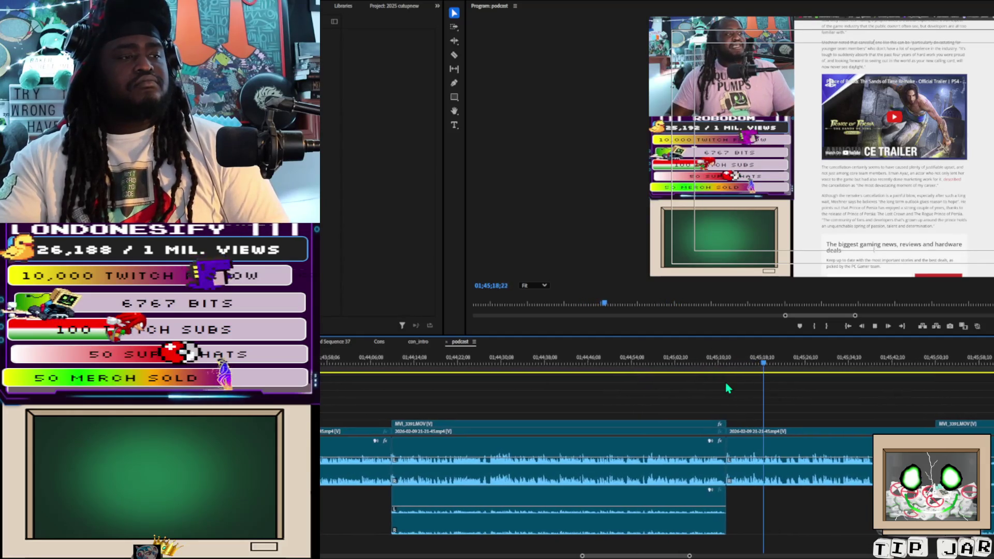
key(space)
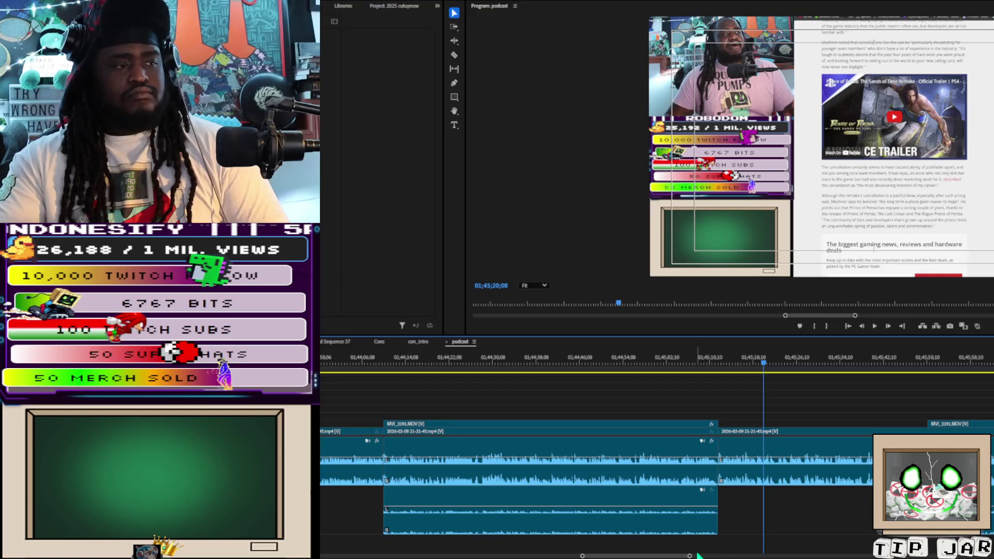
drag(689, 556, 670, 546)
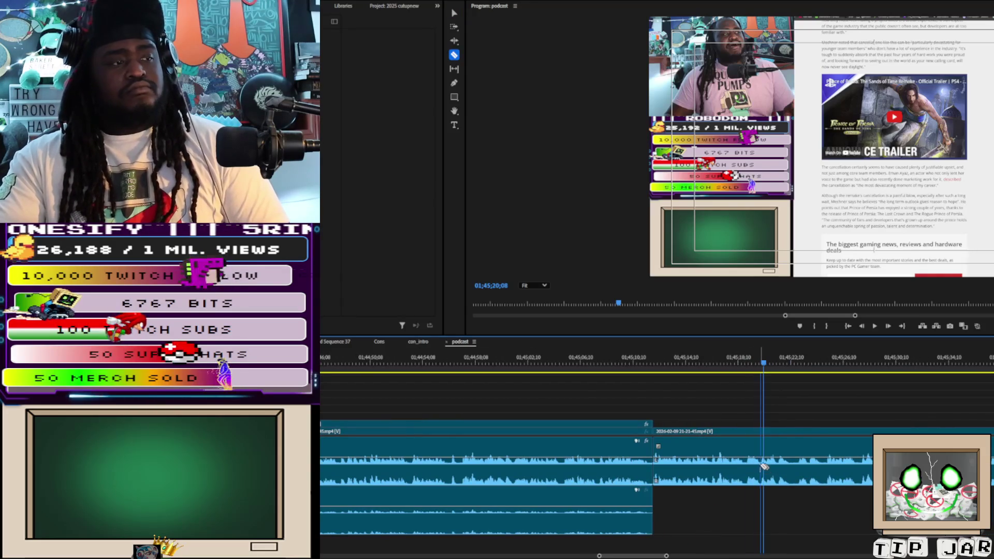
Step: Rejoin the two stream clip pieces by undoing the redundant cut
key(space)
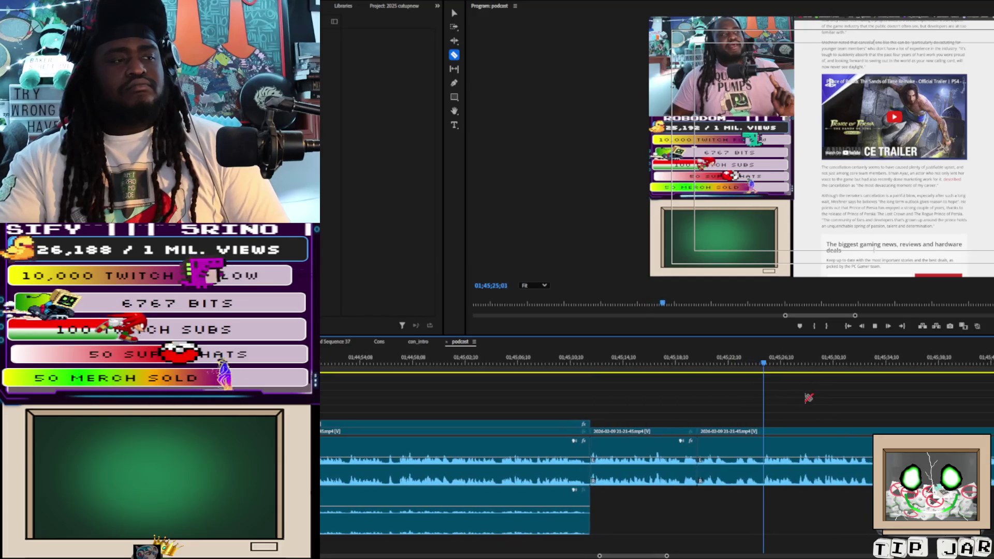
key(space)
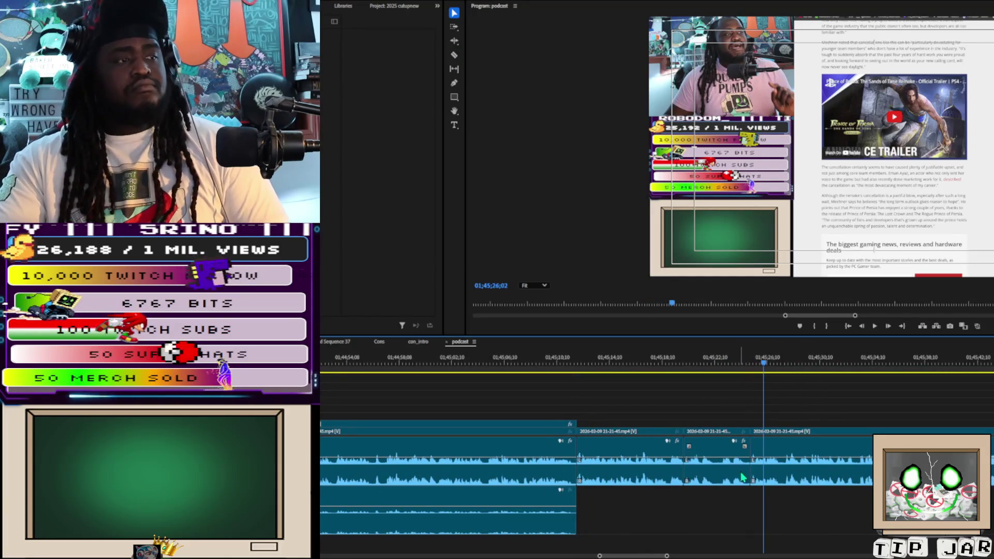
key(ctrl+z)
key(space)
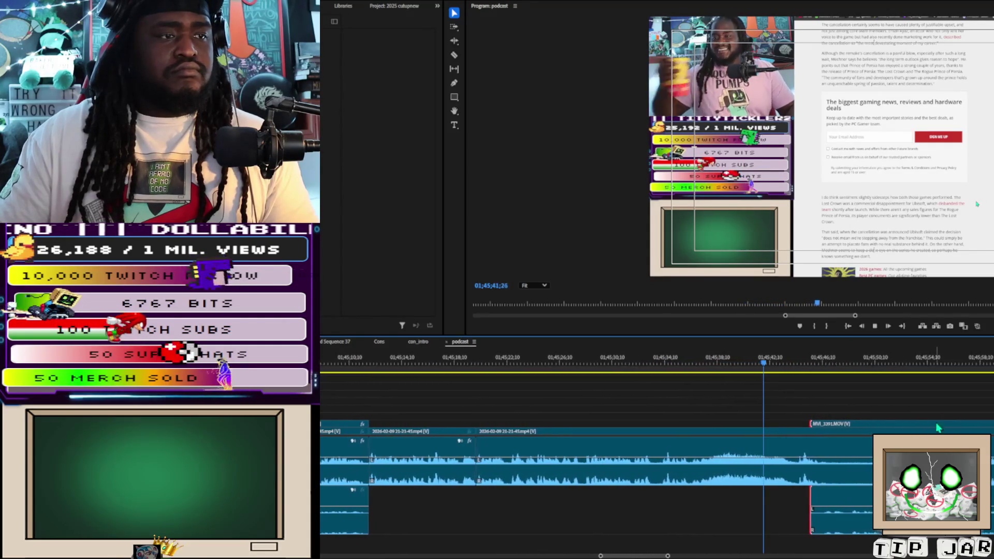
Step: Trim MVI_3391's start later and ripple-delete the stream stretch after the playhead at 01;45;43;23
key(space)
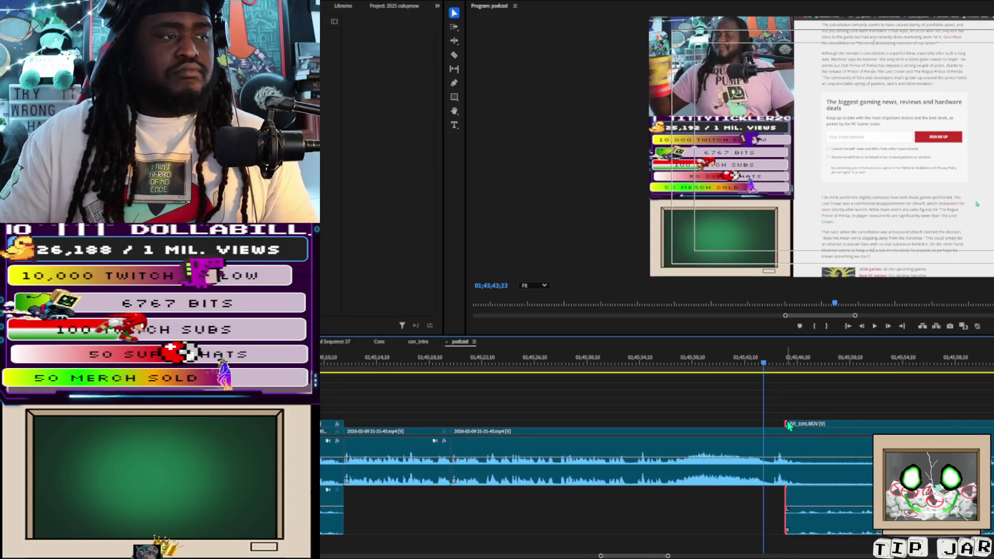
drag(785, 424, 925, 424)
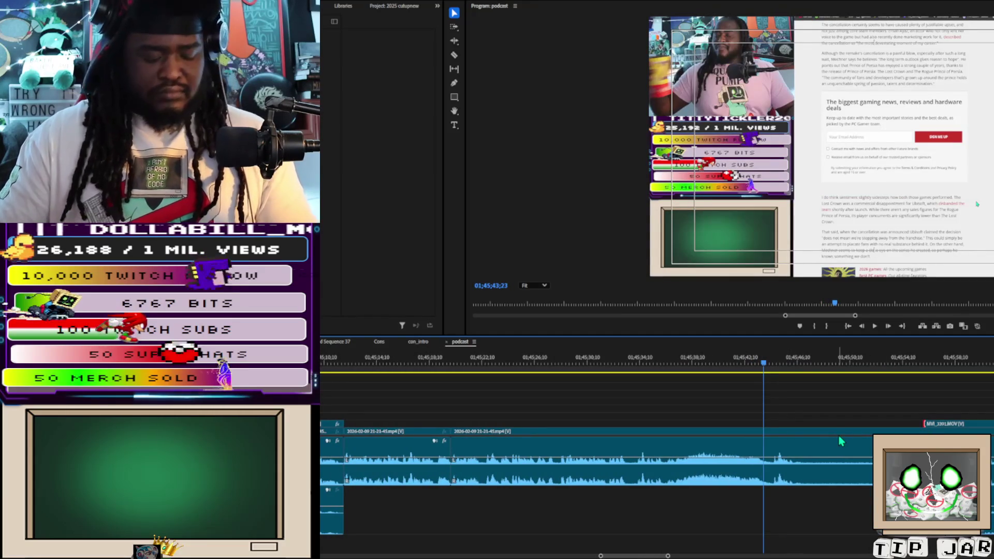
key(c)
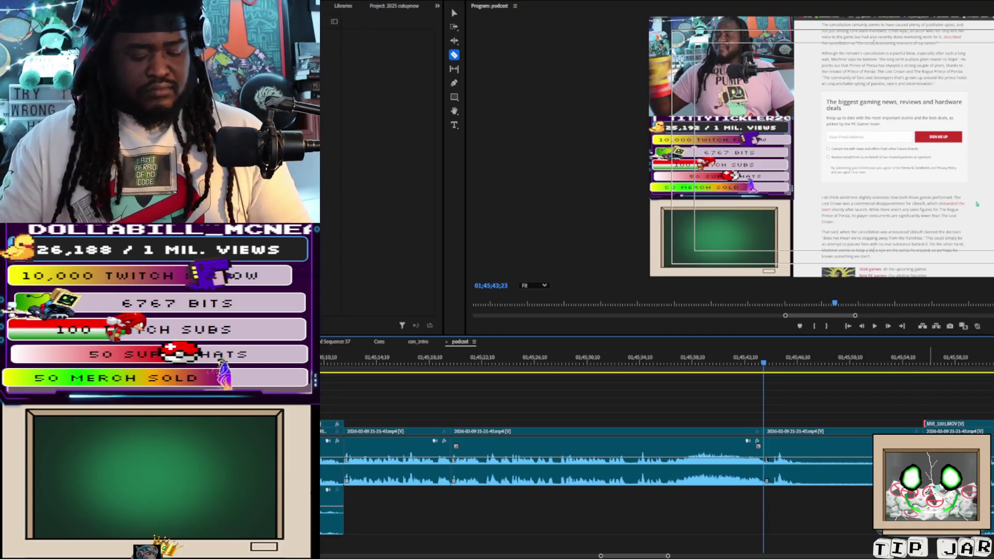
click(769, 445)
key(shift+Delete)
key(space)
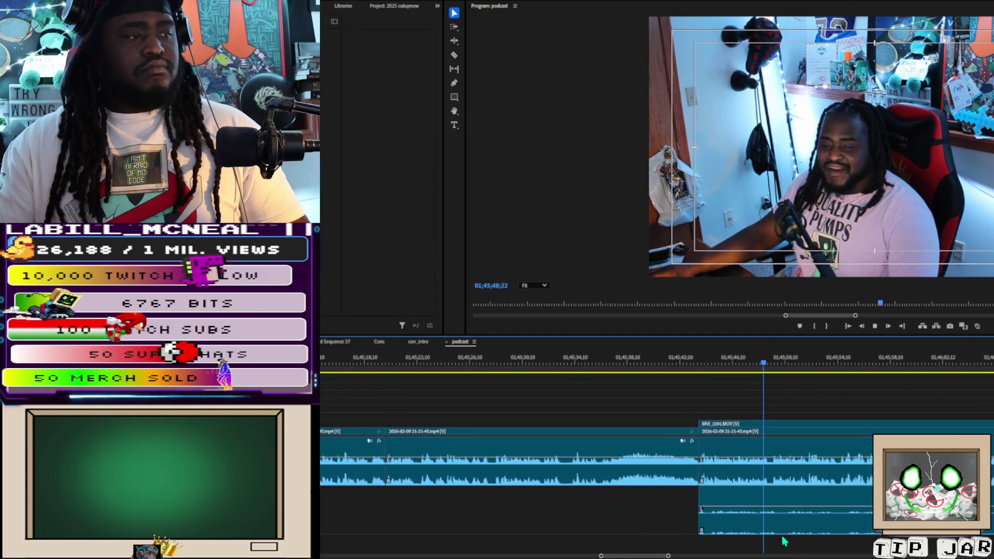
Step: Delete the short camera clip on the upper V2/A2 track near 01;44;52, leaving a gap
key(space)
drag(669, 556, 732, 556)
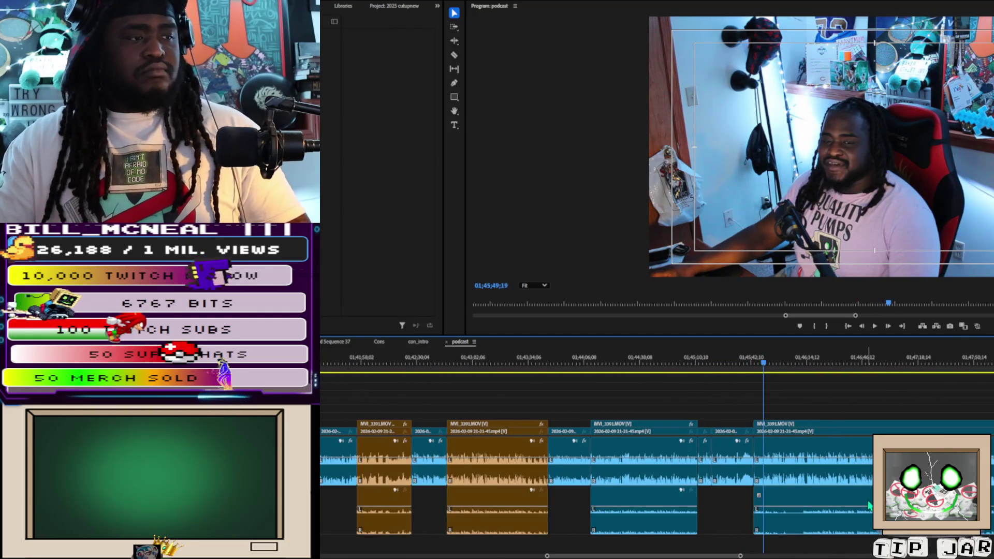
click(665, 359)
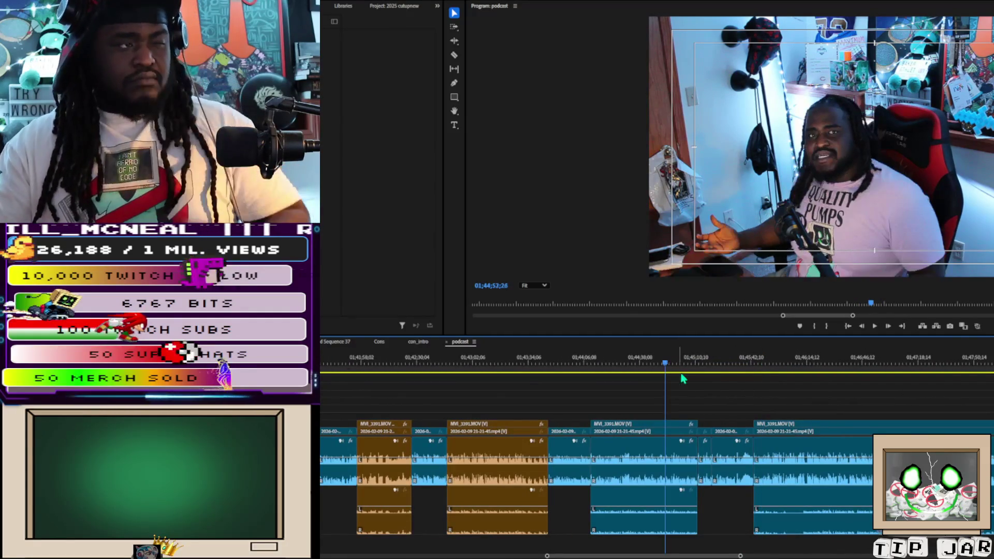
scroll(702, 405, up, 3)
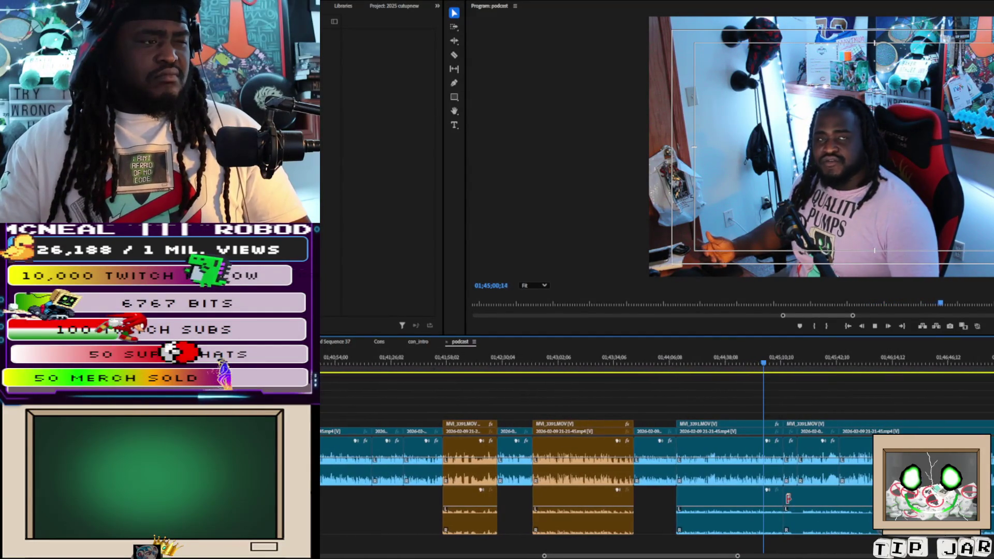
click(786, 508)
key(Delete)
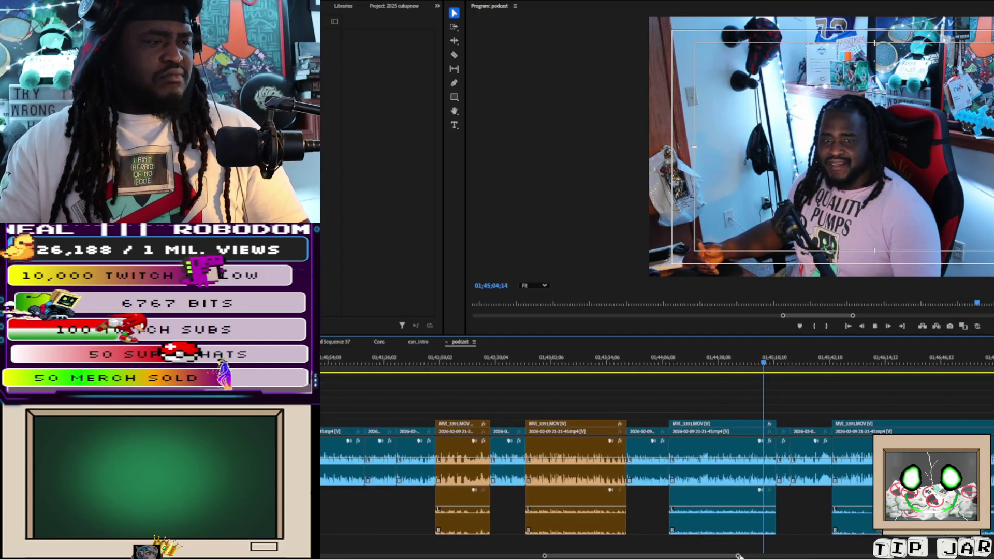
Step: Select the later group of camera clips and drag them further along the timeline
key(minus)
key(minus)
key(minus)
key(minus)
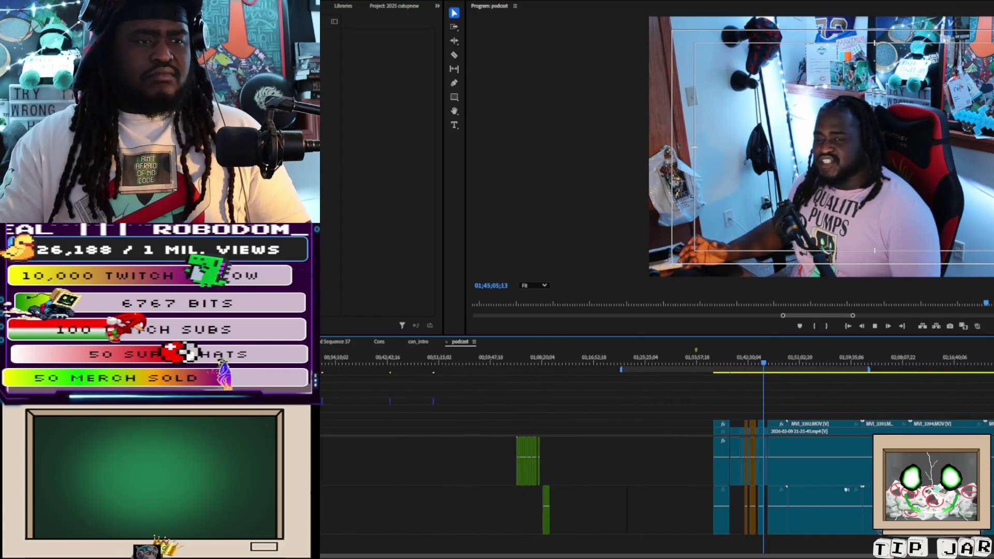
click(792, 516)
shift+click(776, 515)
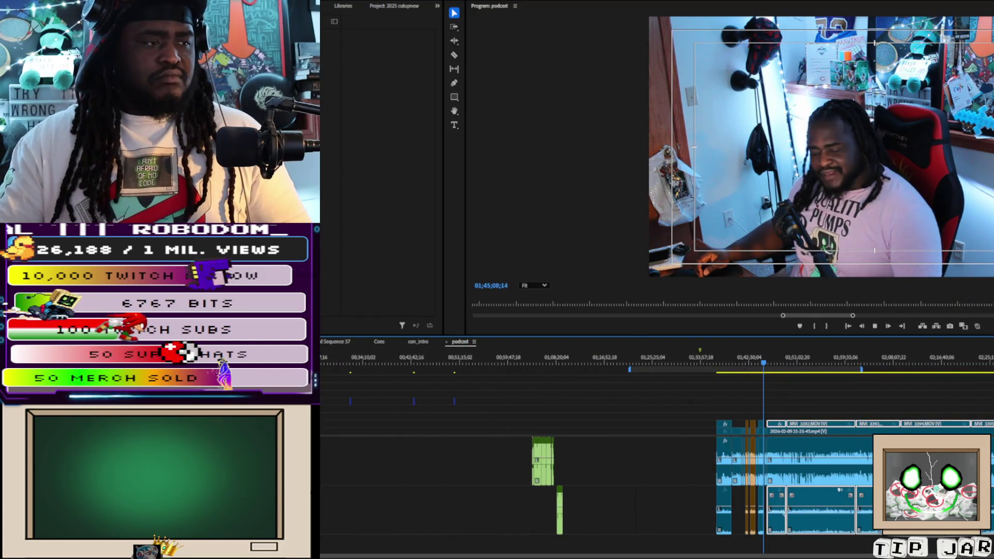
mouse_move(793, 516)
mouse_down()
mouse_move(827, 499)
mouse_move(896, 499)
mouse_up()
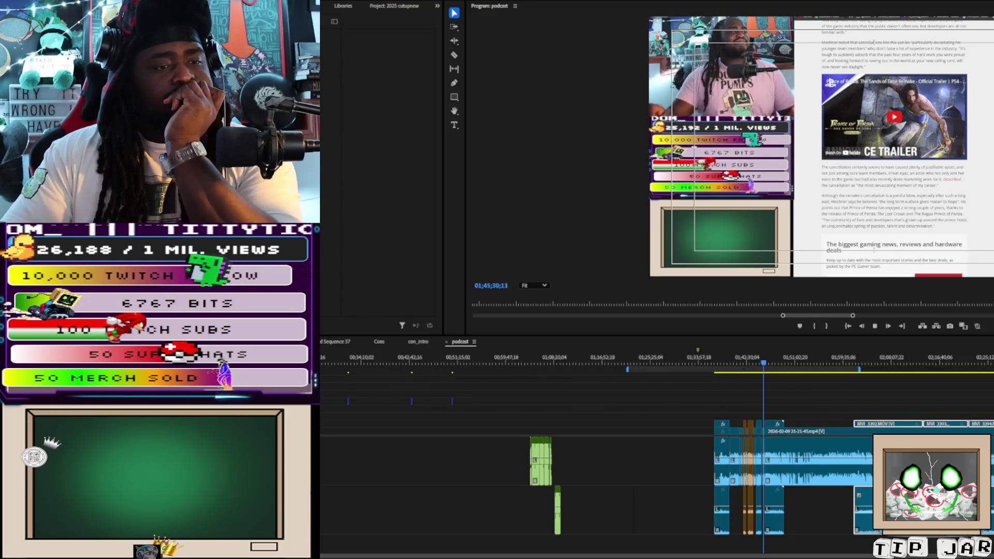
key(equal)
key(equal)
key(equal)
key(equal)
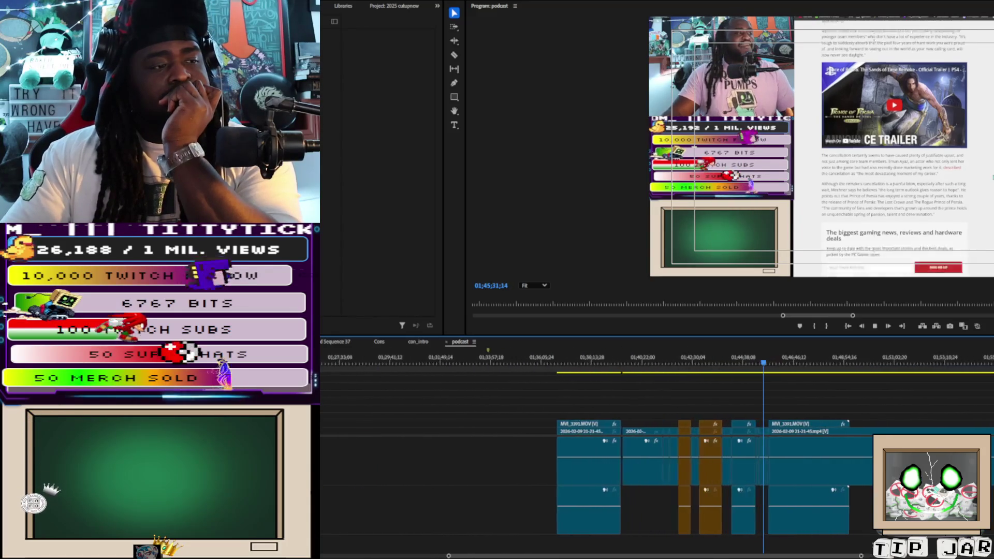
key(equal)
key(equal)
key(equal)
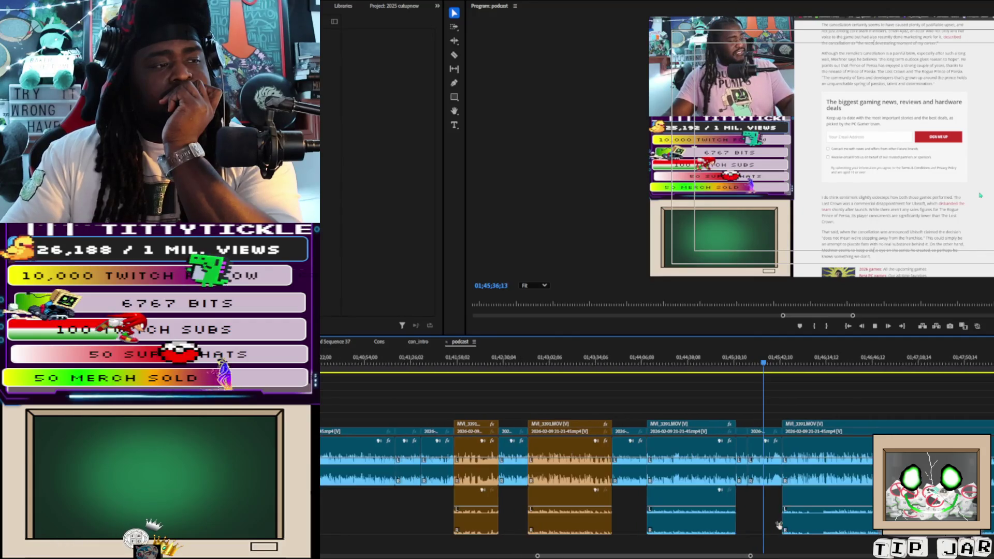
click(857, 506)
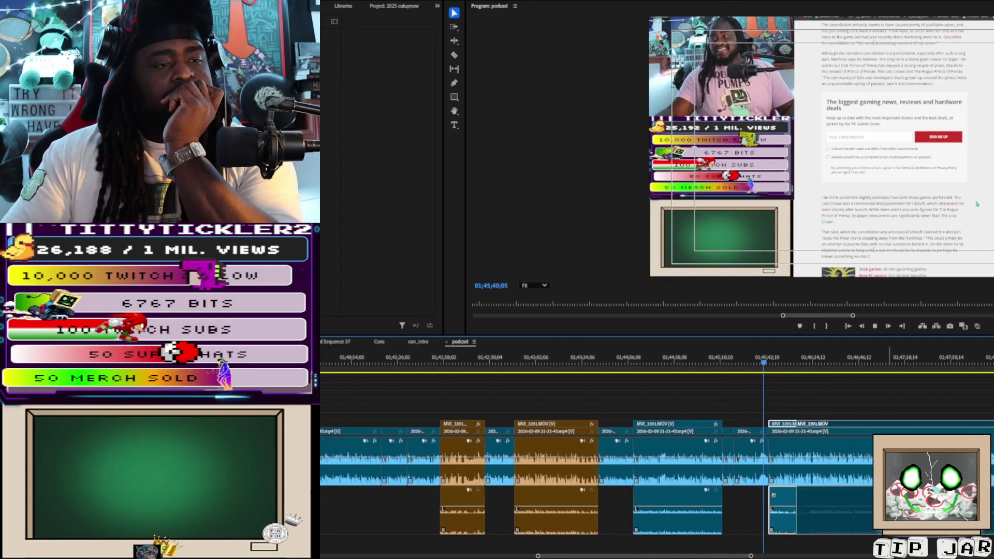
Step: Trim MVI_3391.MOV to start later and place it at the playhead
drag(771, 505, 861, 500)
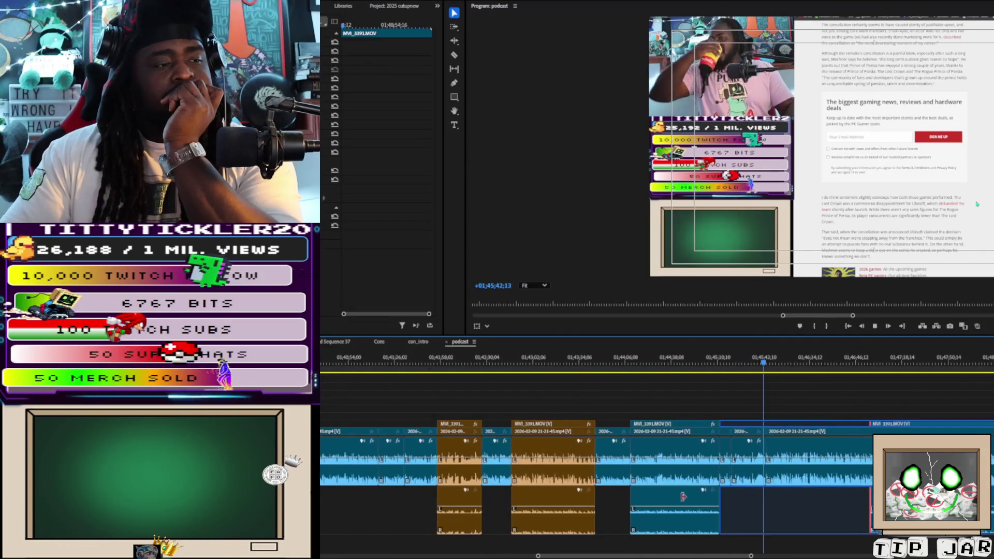
drag(961, 513, 862, 512)
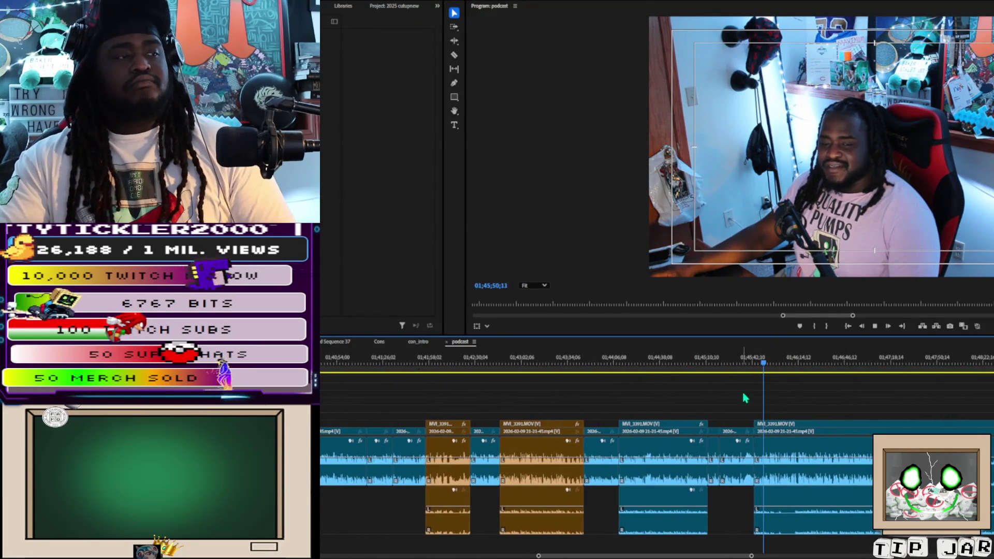
key(space)
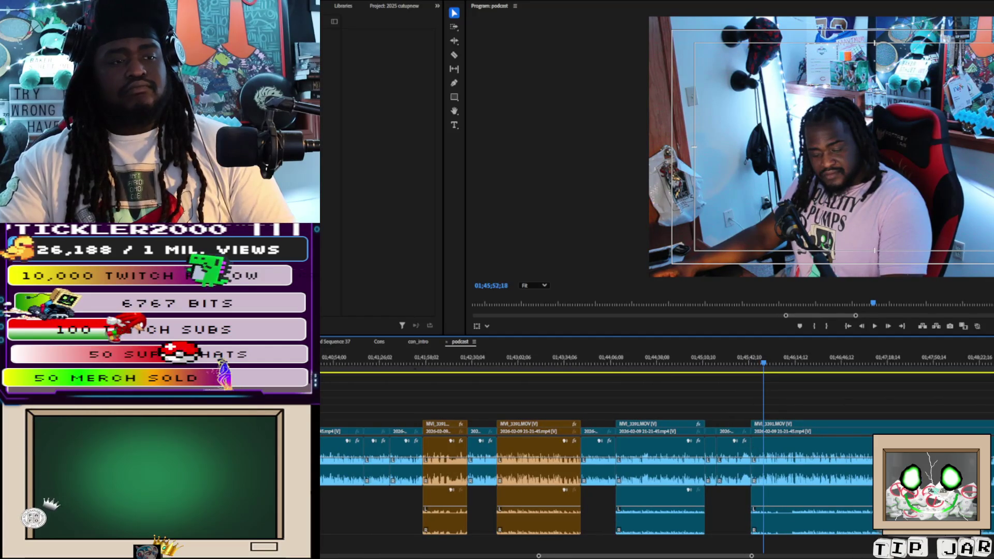
key(equal)
key(equal)
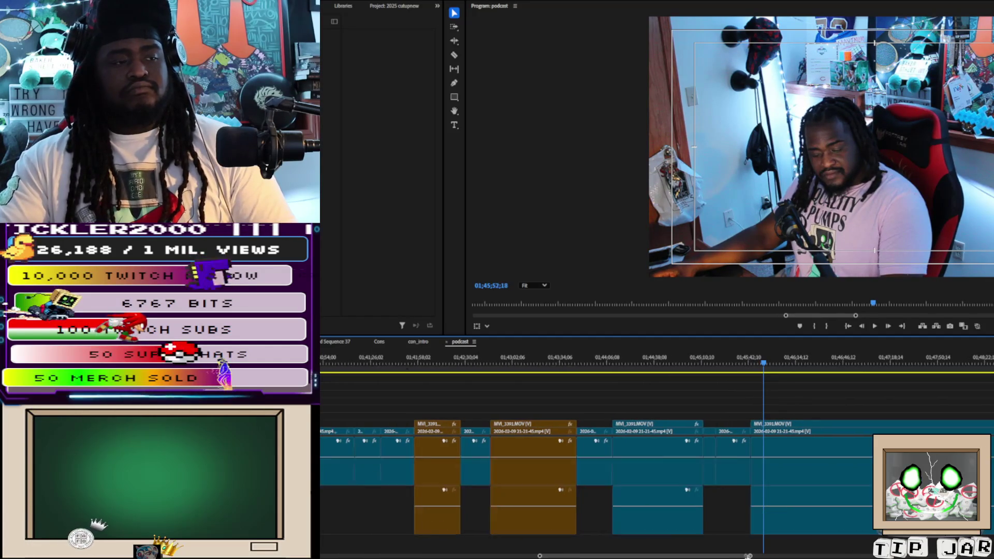
key(space)
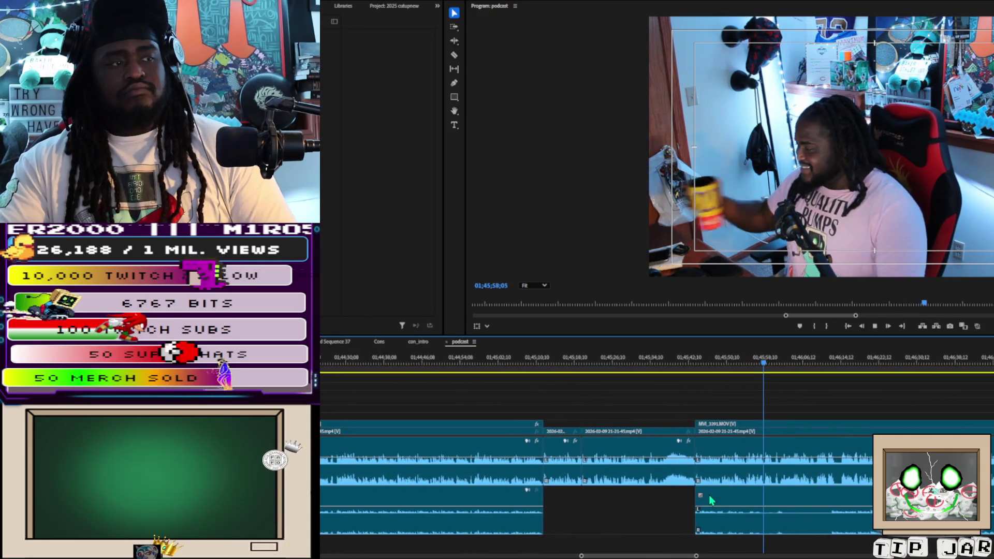
key(space)
Step: Trim MVI_3391.MOV further, slide it into sync, trim the stream's in-point, and close the gap
mouse_move(695, 498)
mouse_down()
mouse_move(831, 517)
mouse_move(707, 524)
mouse_up()
key(space)
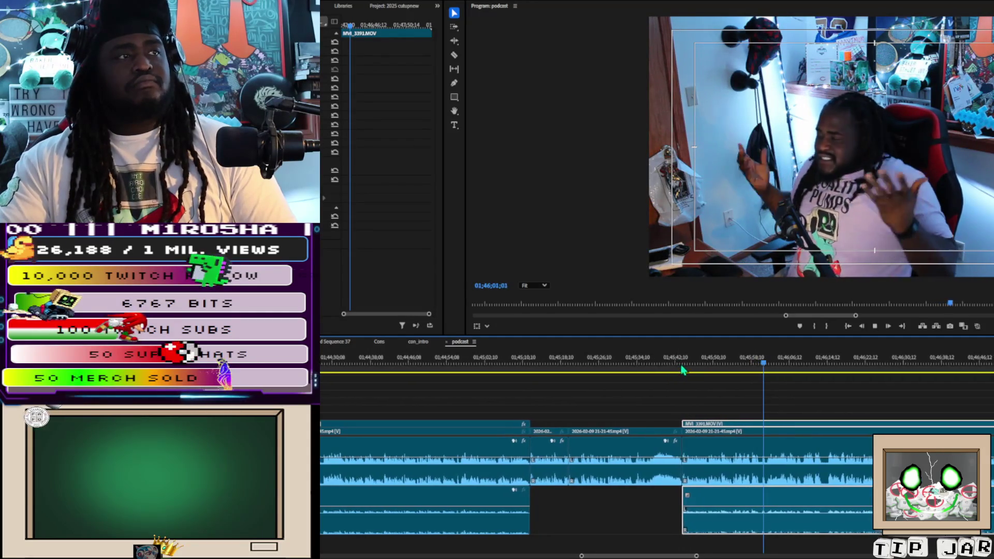
click(683, 365)
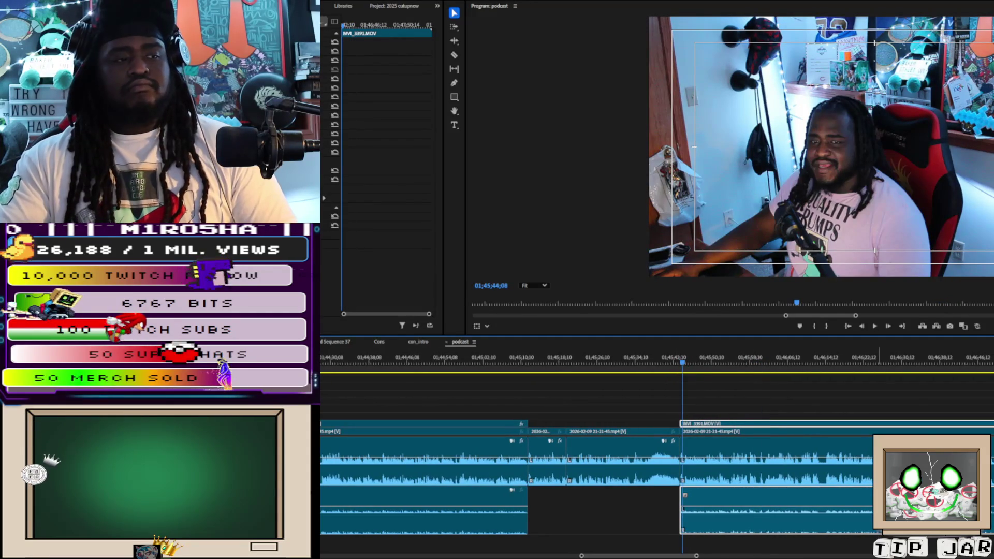
drag(695, 555, 633, 547)
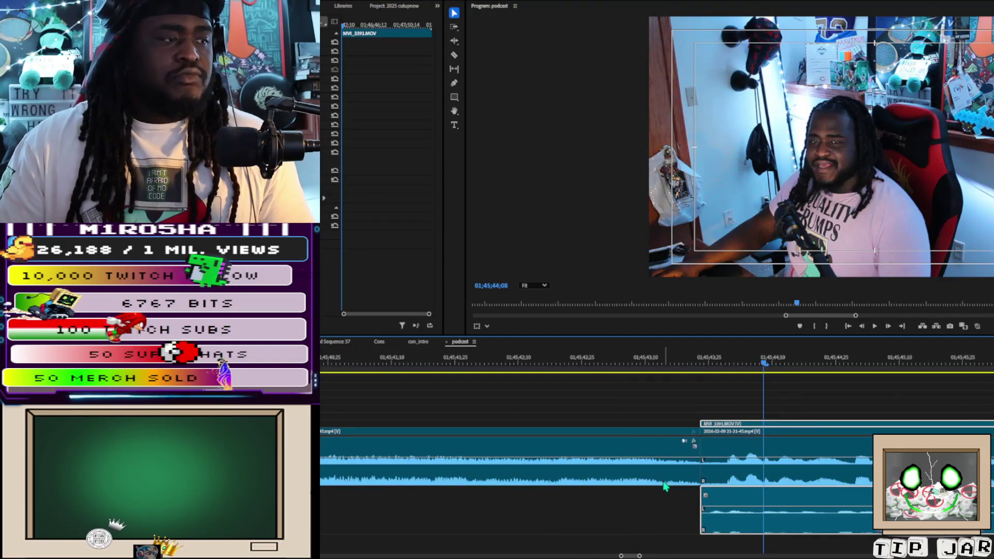
mouse_move(714, 512)
mouse_down()
mouse_move(737, 510)
mouse_move(730, 517)
mouse_up()
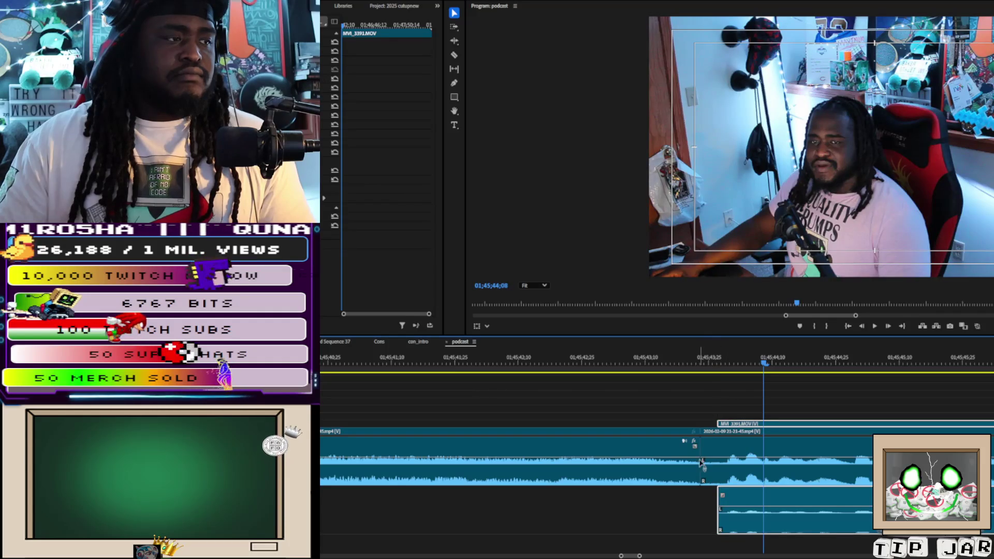
drag(702, 454, 711, 450)
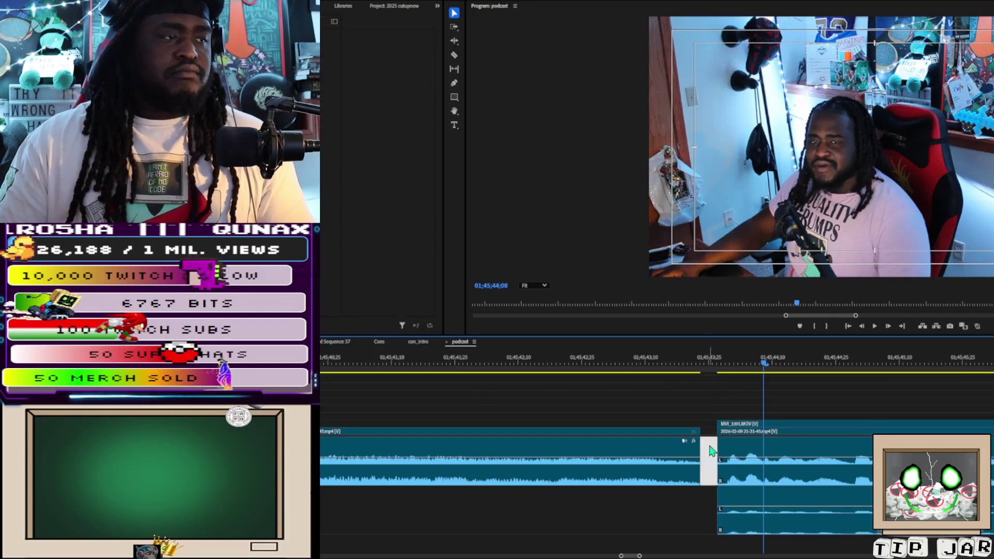
key(Delete)
key(space)
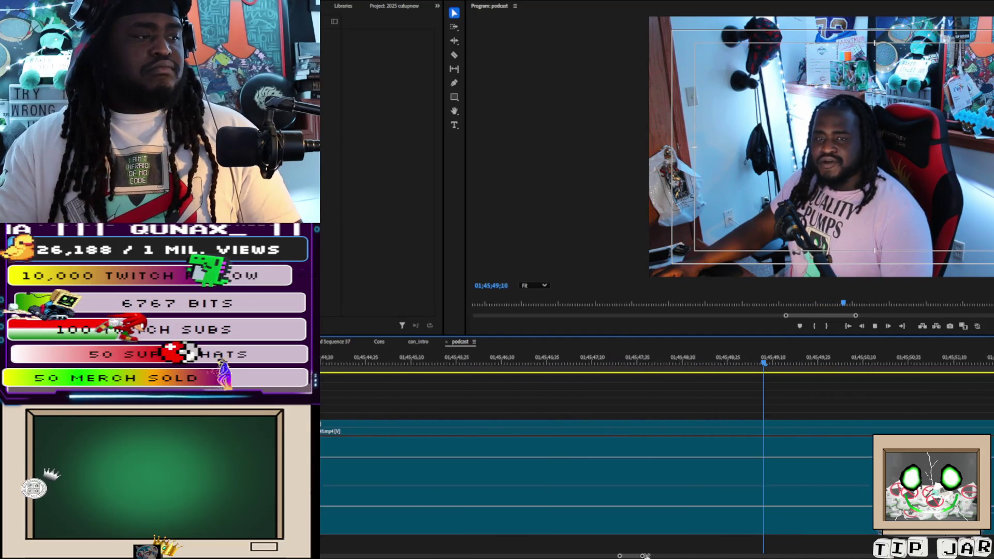
Step: Park the playhead at 01;45;51;27 and trim MVI_3391.MOV's start to snap to it
key(minus)
key(minus)
key(minus)
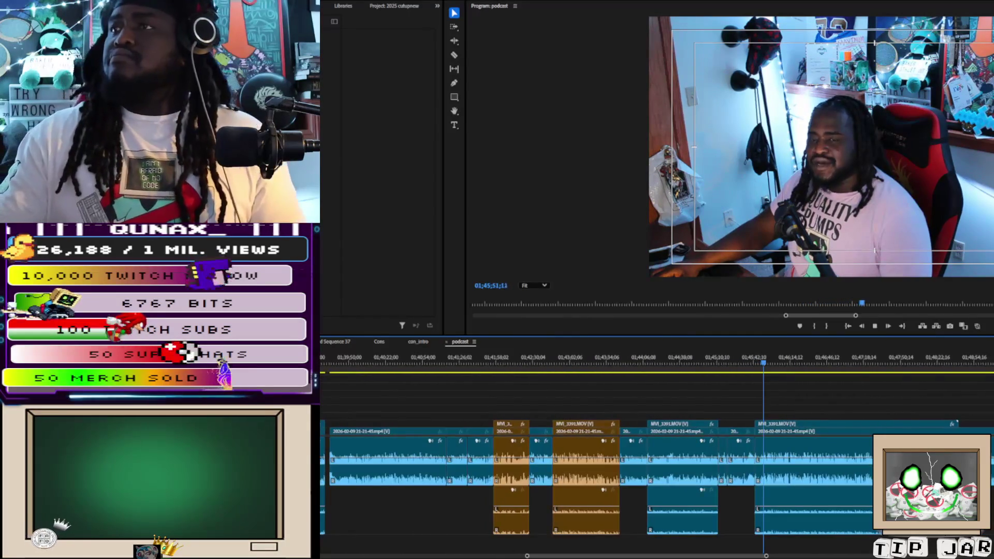
key(space)
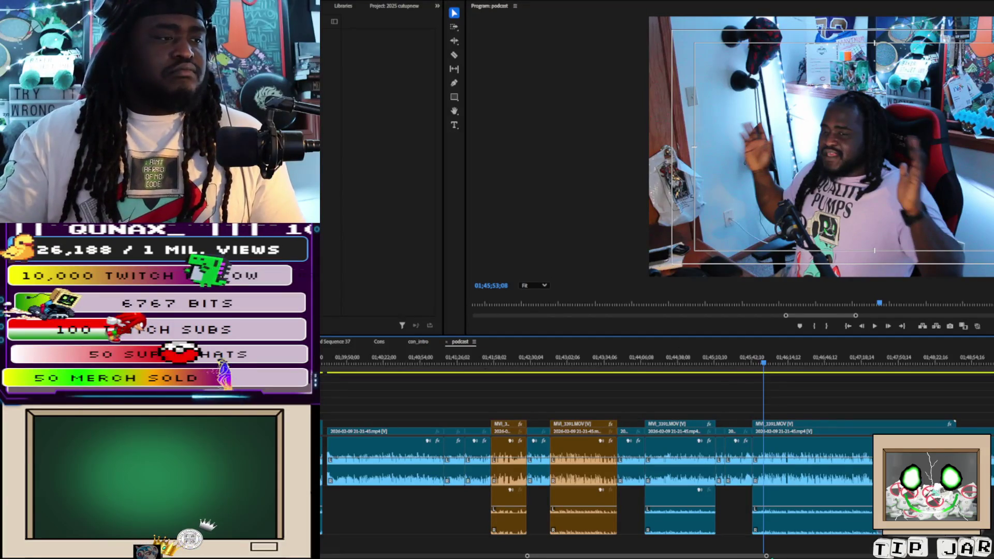
key(equal)
key(equal)
key(equal)
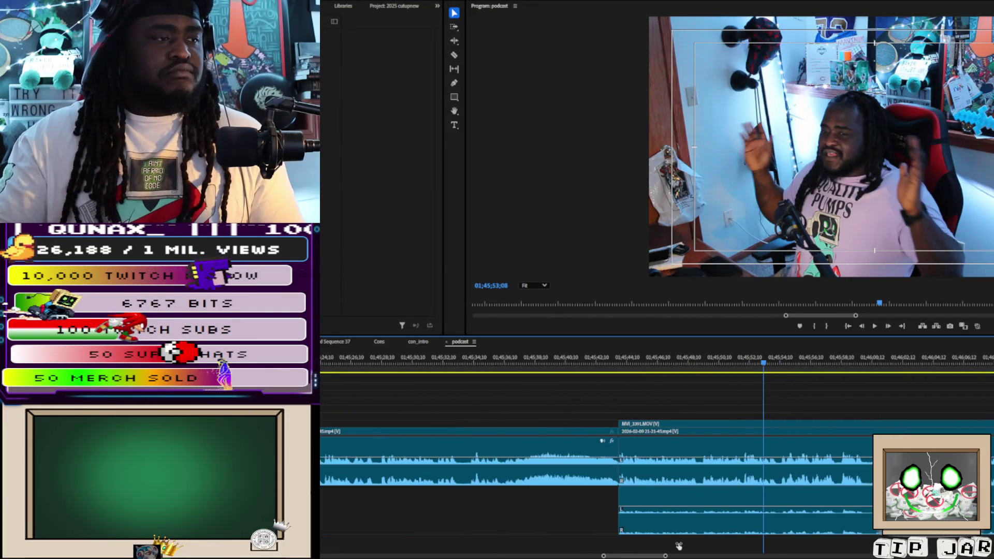
click(746, 360)
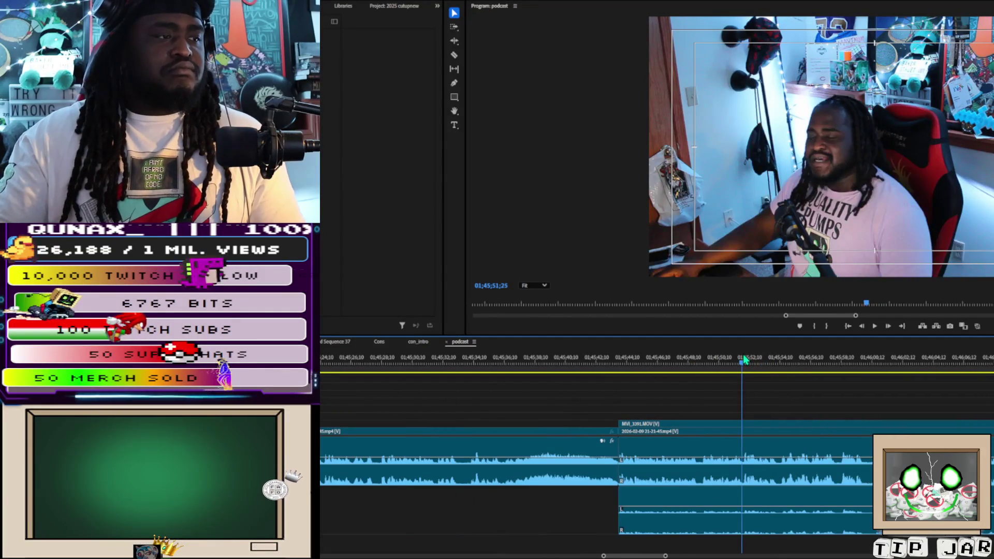
click(744, 362)
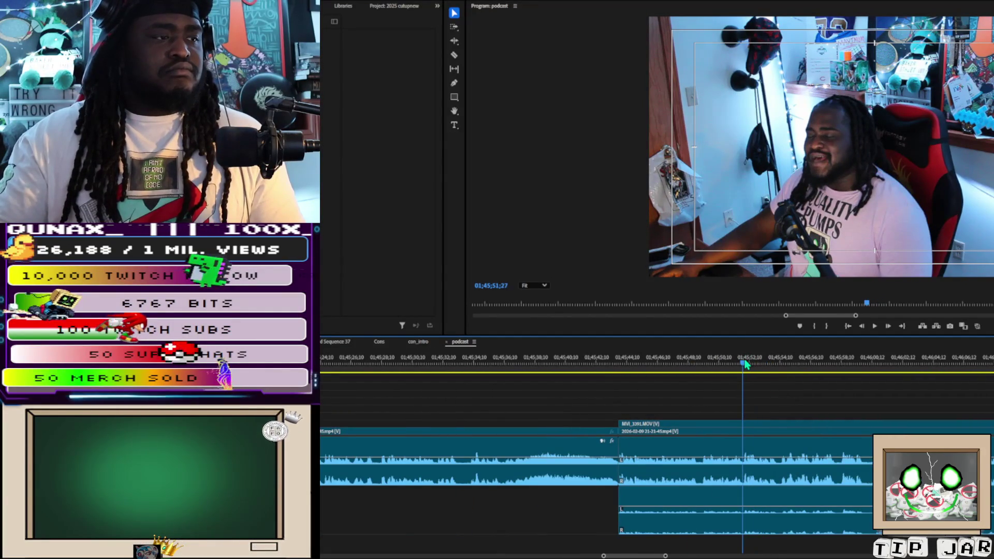
drag(623, 425, 746, 428)
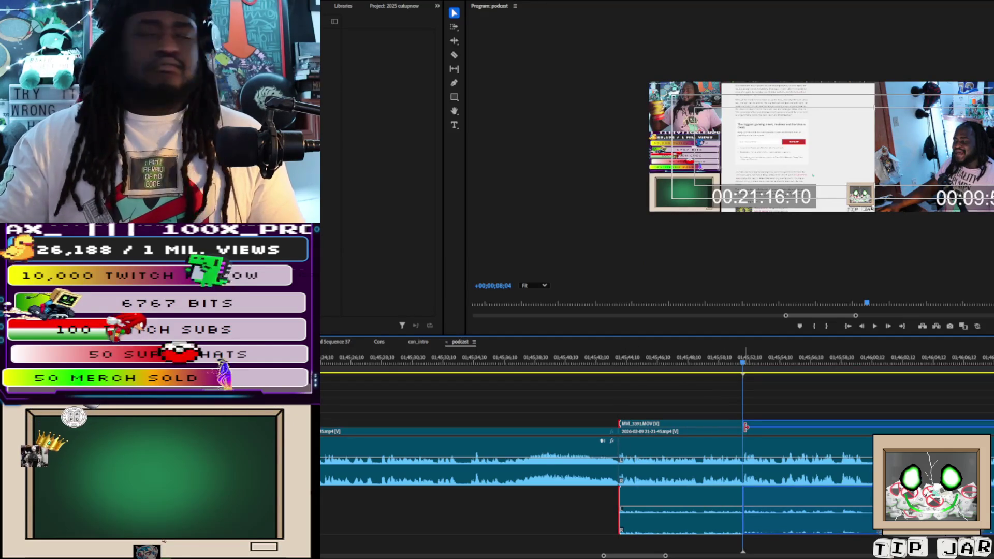
drag(747, 427, 745, 428)
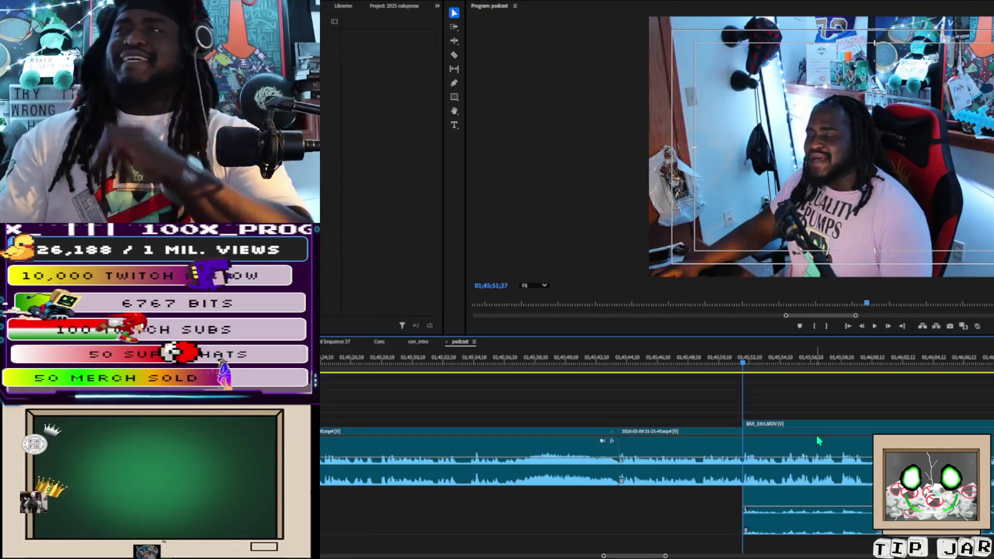
scroll(819, 441, down, 1)
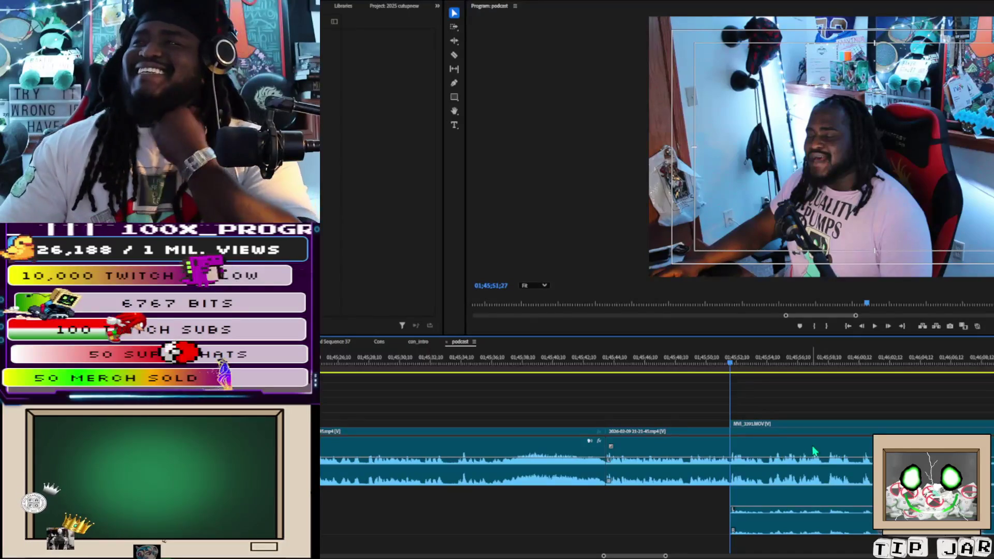